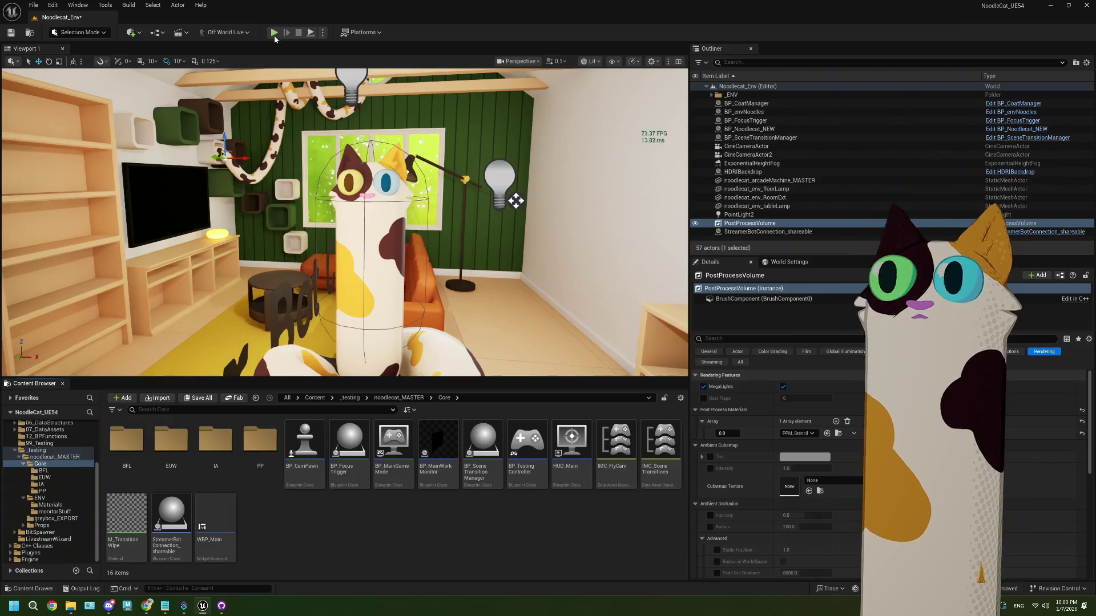
Play the level in the editor and run the ProfileGPU console command to capture a frame
{"action": "left_click", "coordinate": [274, 33]}
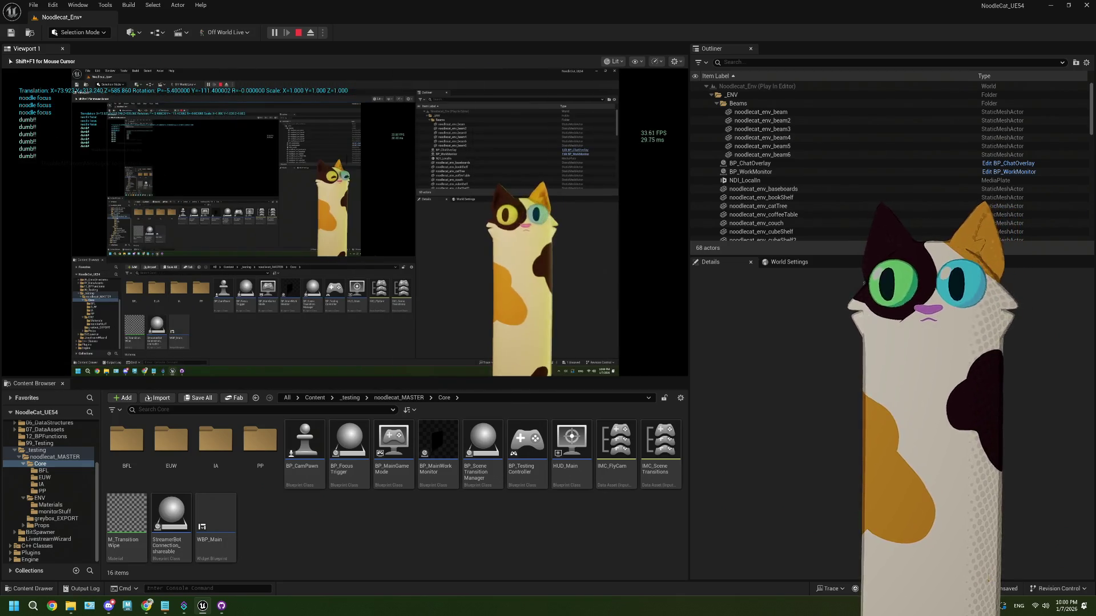
{"action": "left_click", "coordinate": [194, 589]}
{"action": "type", "text": "pro"}
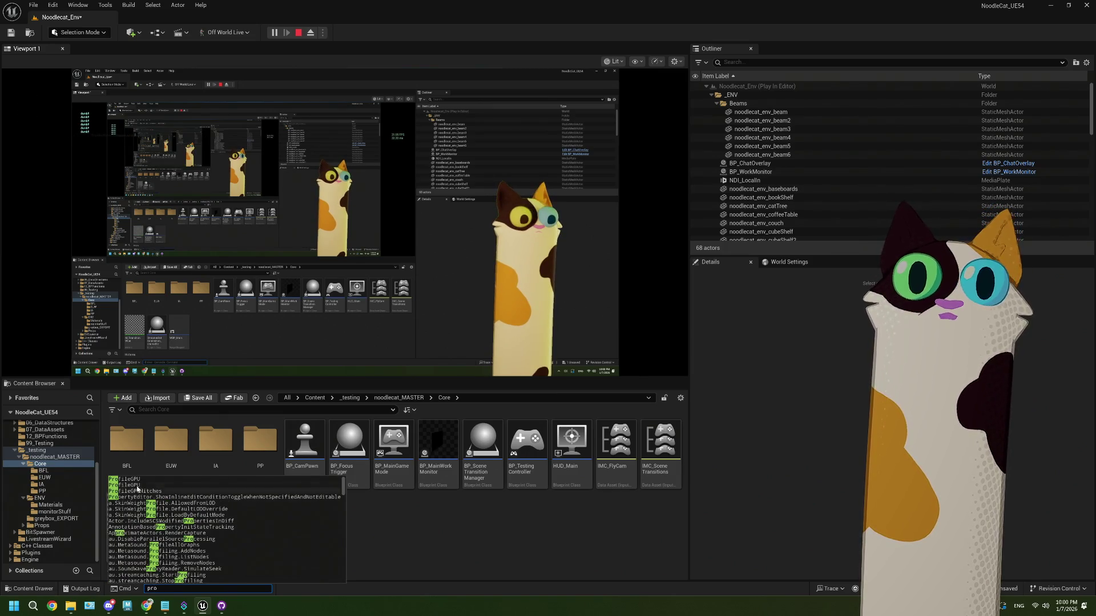
{"action": "left_click", "coordinate": [148, 479]}
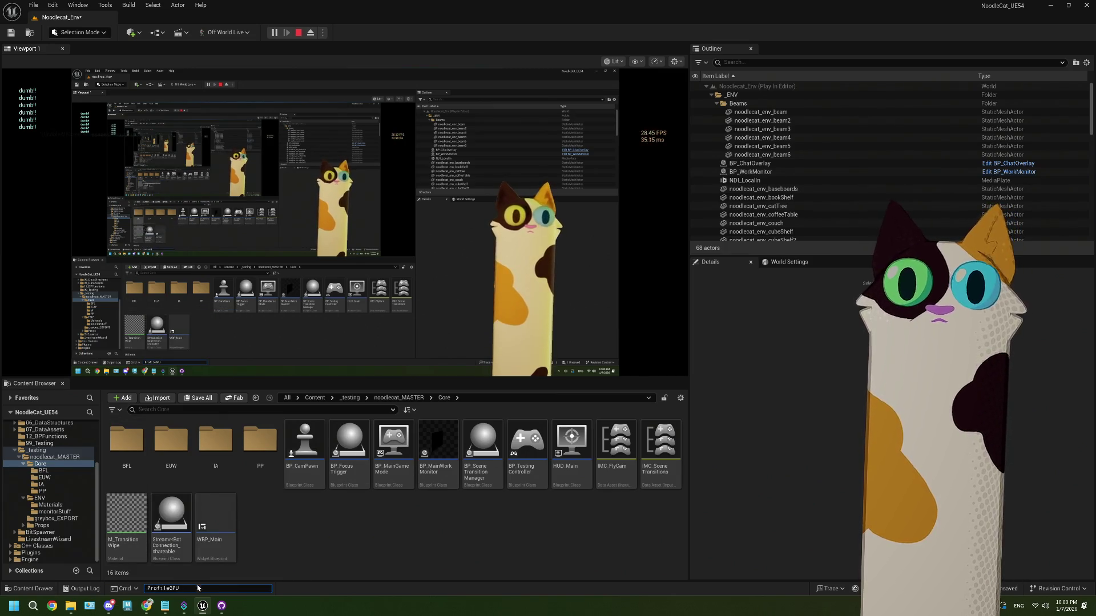
{"action": "key", "text": "Return"}
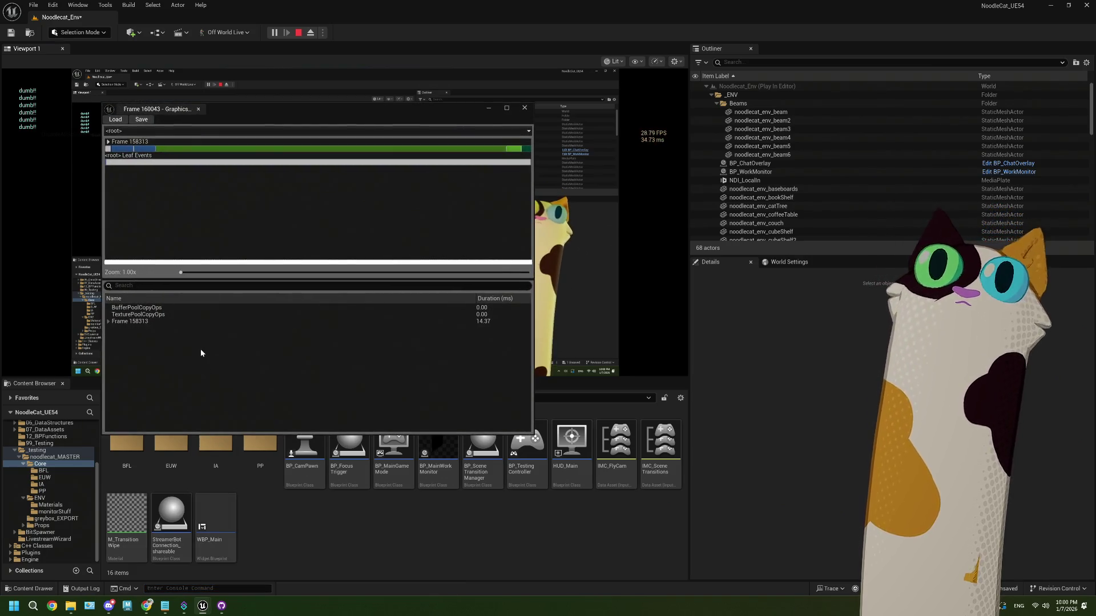
Expand SceneRender - ViewFamilies, RenderGraphExecute and Scene in the GPU profiler tree
{"action": "left_click", "coordinate": [194, 149]}
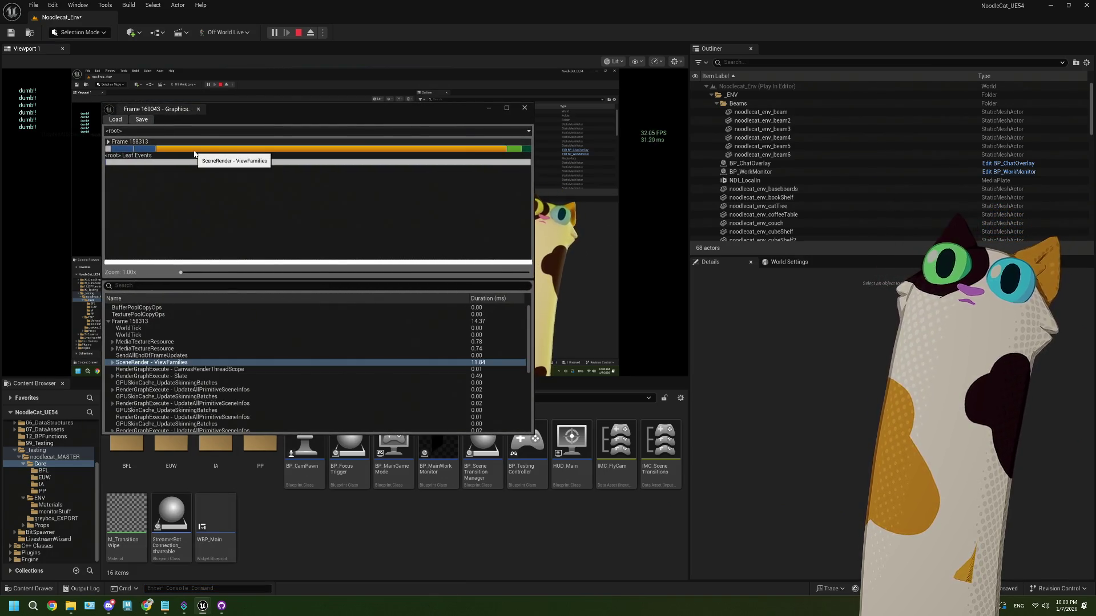
{"action": "left_click", "coordinate": [125, 149]}
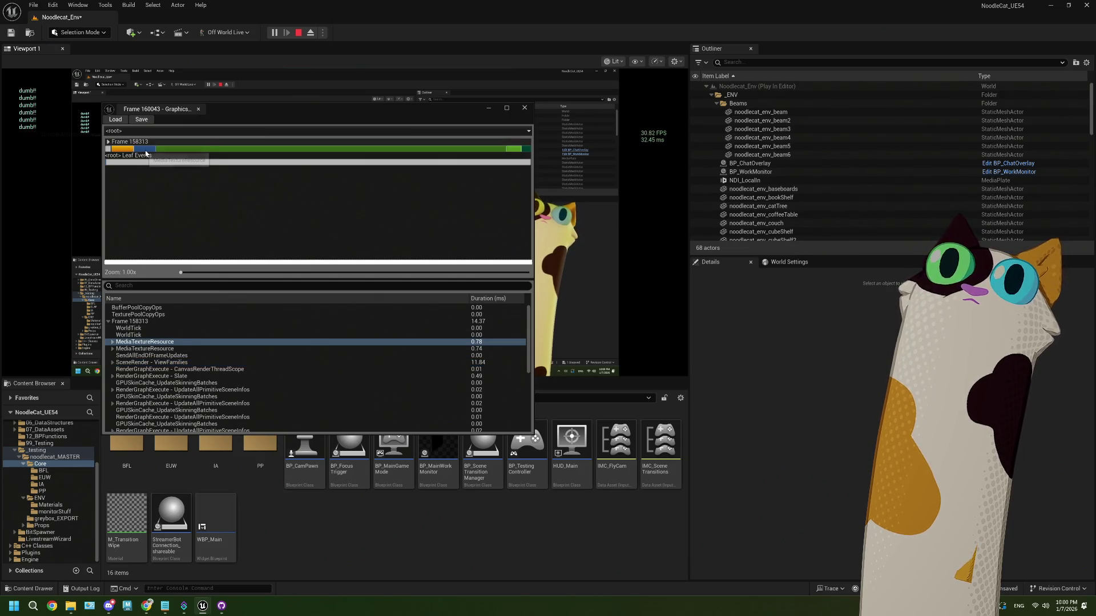
{"action": "left_click", "coordinate": [178, 149]}
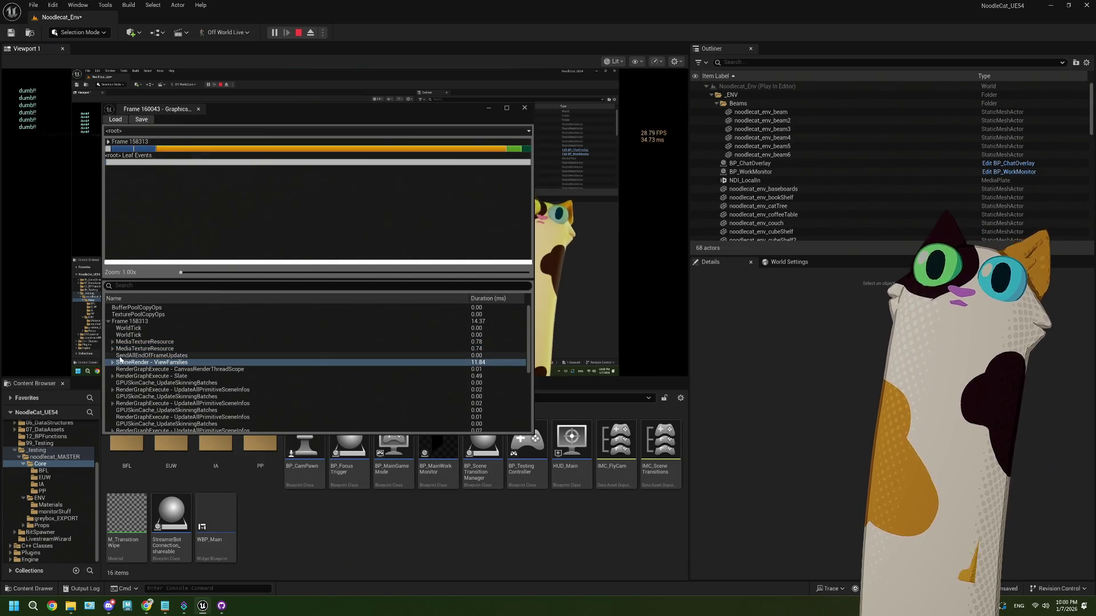
{"action": "left_click", "coordinate": [112, 363]}
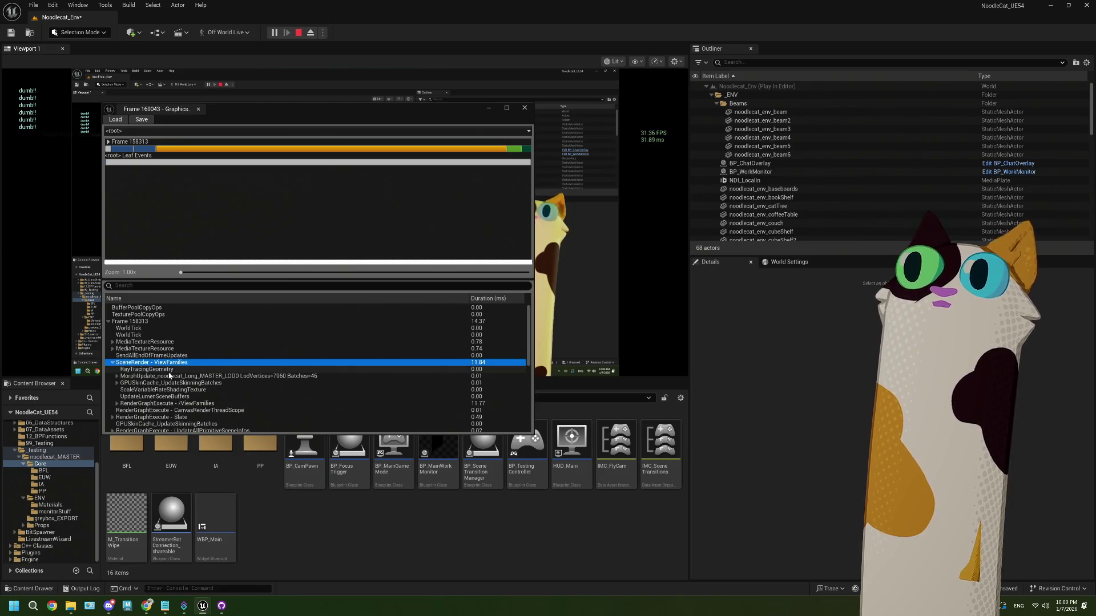
{"action": "left_click", "coordinate": [254, 404]}
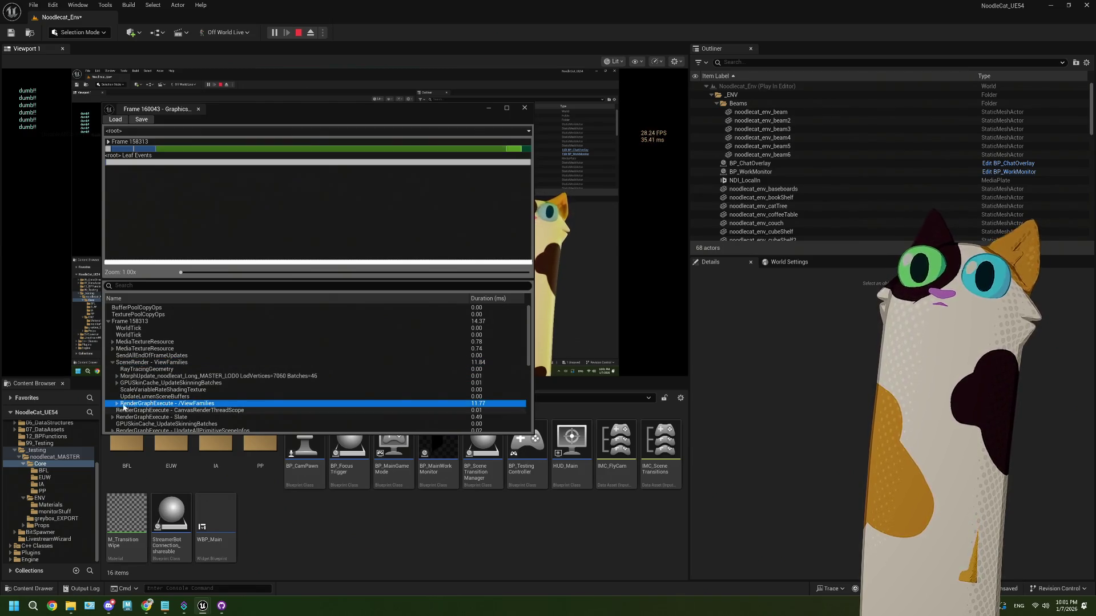
{"action": "left_click", "coordinate": [117, 403]}
{"action": "scroll", "coordinate": [228, 400], "scroll_direction": "down", "scroll_amount": 2}
{"action": "left_click", "coordinate": [230, 397]}
{"action": "double_click", "coordinate": [230, 399]}
{"action": "scroll", "coordinate": [246, 372], "scroll_direction": "down", "scroll_amount": 4}
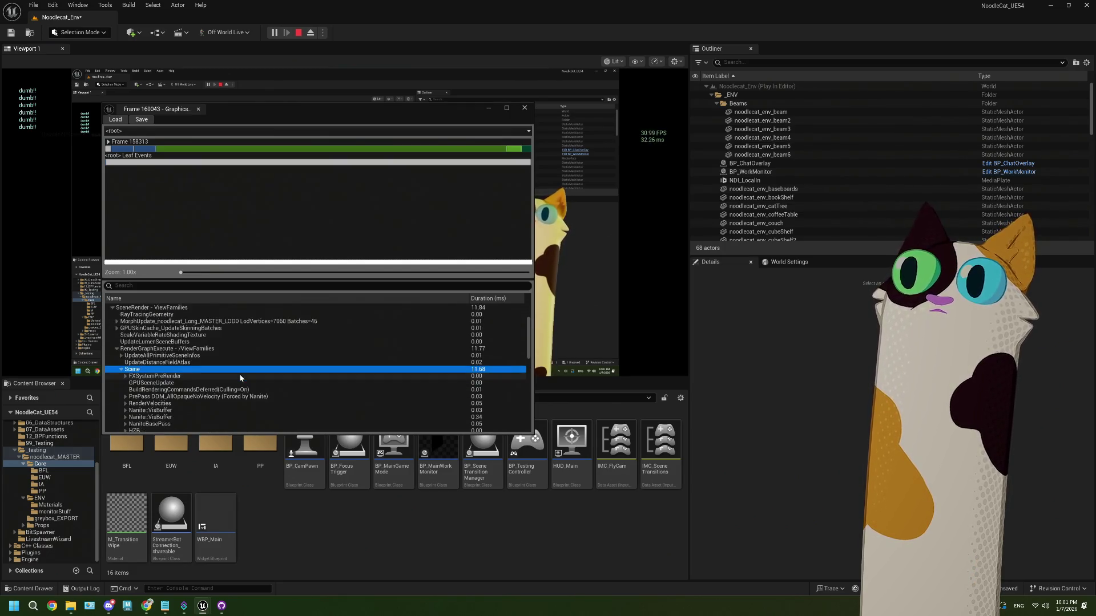
Sort by longest duration, inspect ShadowDepths (8.59 ms) and PostProcessing, then stop the game
{"action": "left_click", "coordinate": [484, 300]}
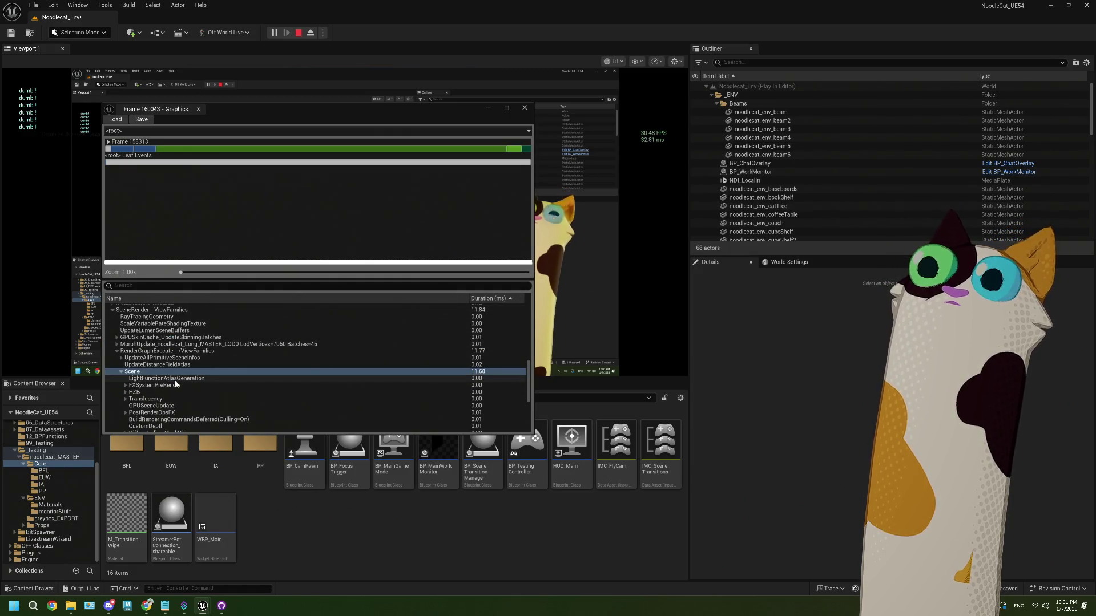
{"action": "left_click", "coordinate": [482, 299]}
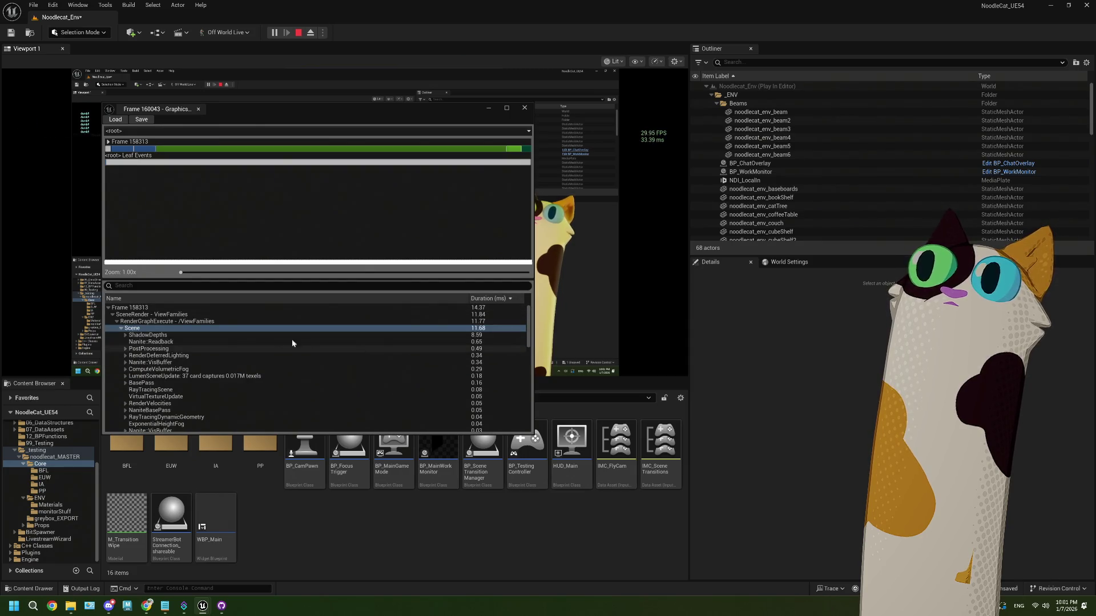
{"action": "left_click", "coordinate": [128, 336]}
{"action": "left_click", "coordinate": [126, 337]}
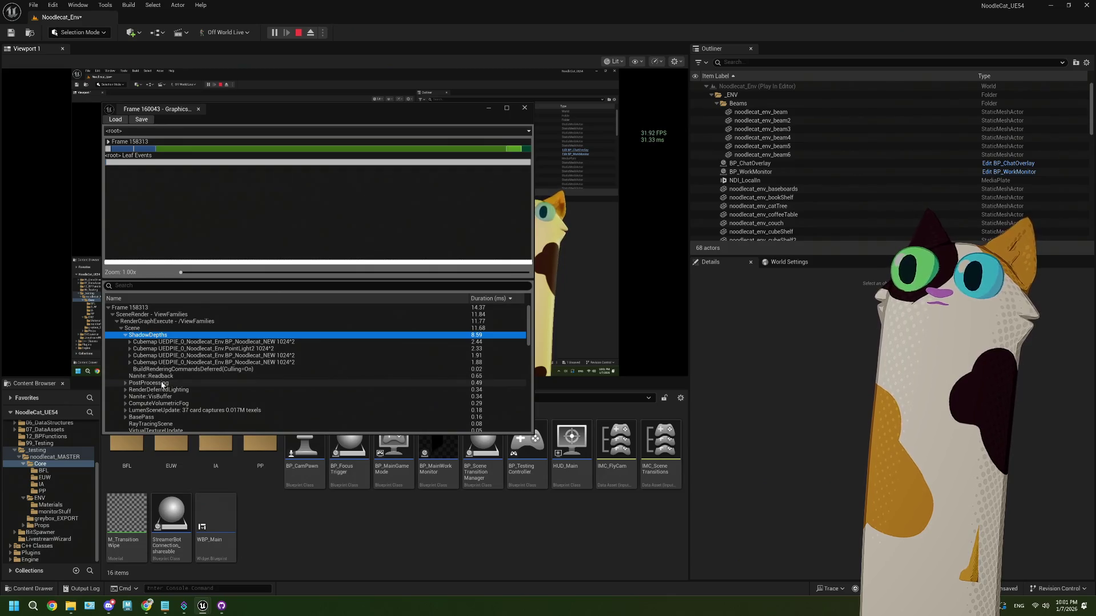
{"action": "left_click", "coordinate": [125, 383]}
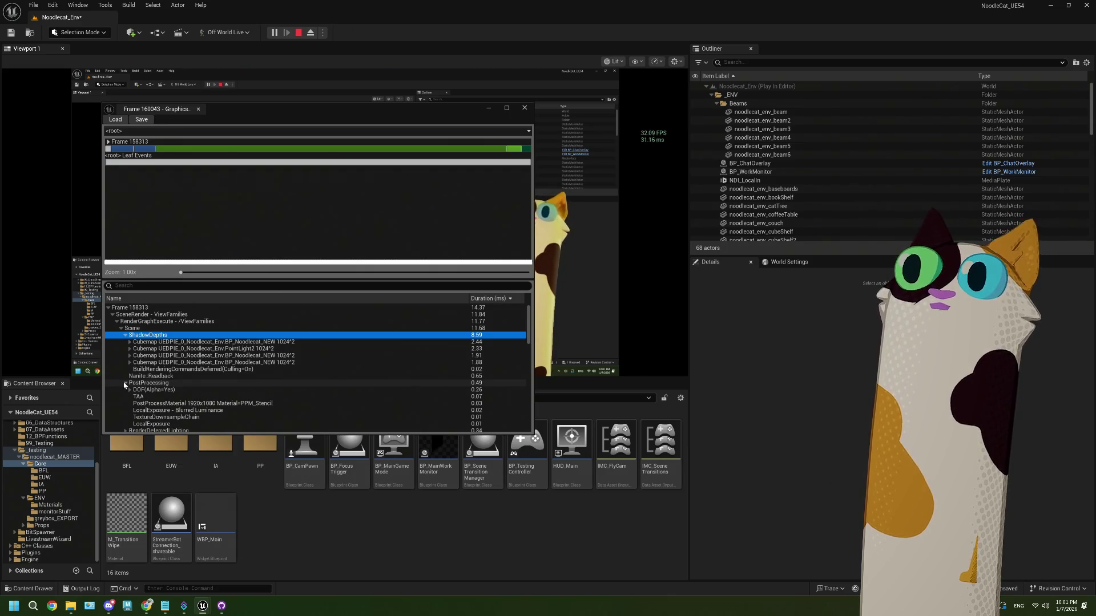
{"action": "left_click", "coordinate": [124, 383]}
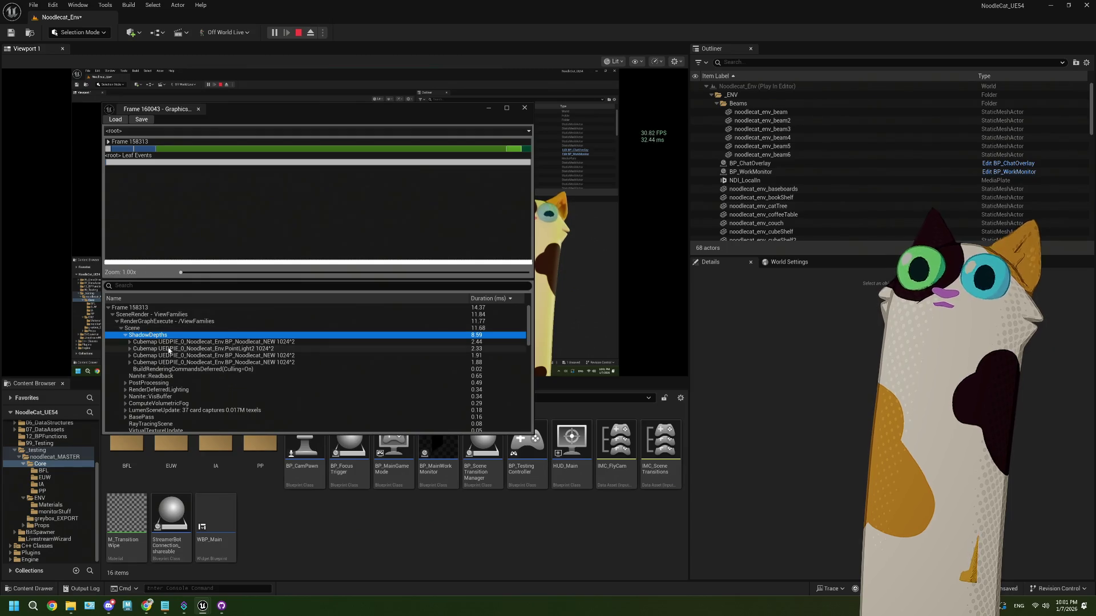
{"action": "left_click", "coordinate": [130, 342]}
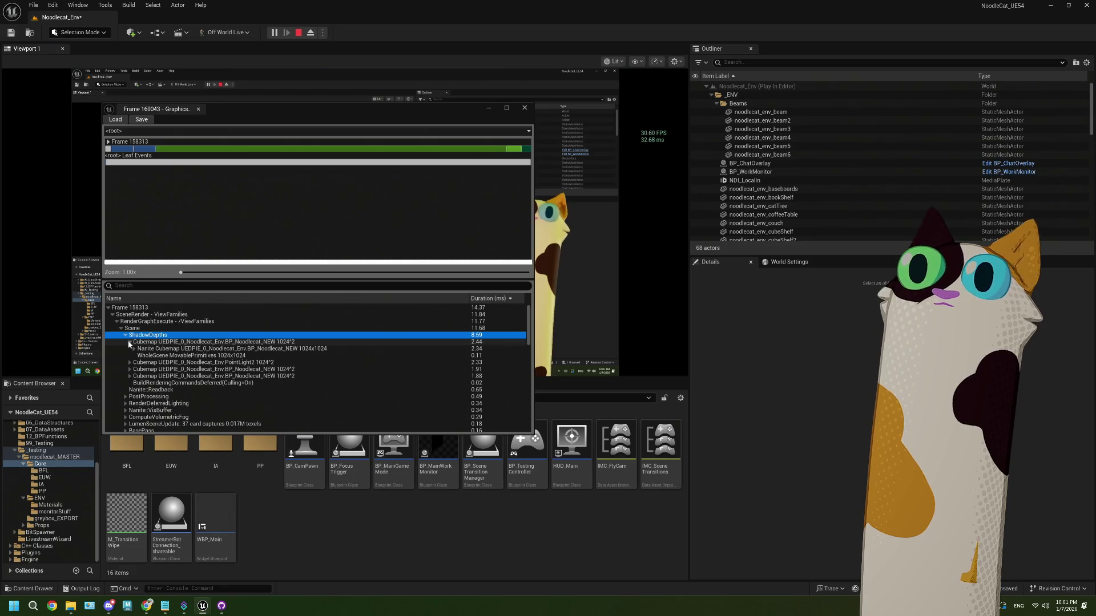
{"action": "left_click", "coordinate": [129, 342]}
{"action": "left_click", "coordinate": [126, 335]}
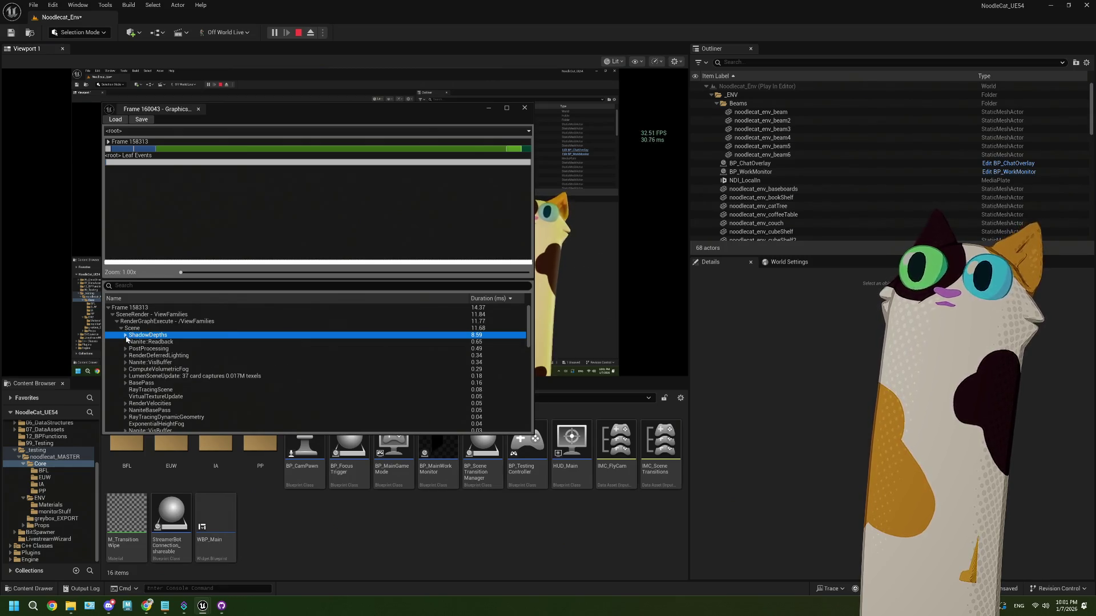
{"action": "left_click", "coordinate": [299, 33]}
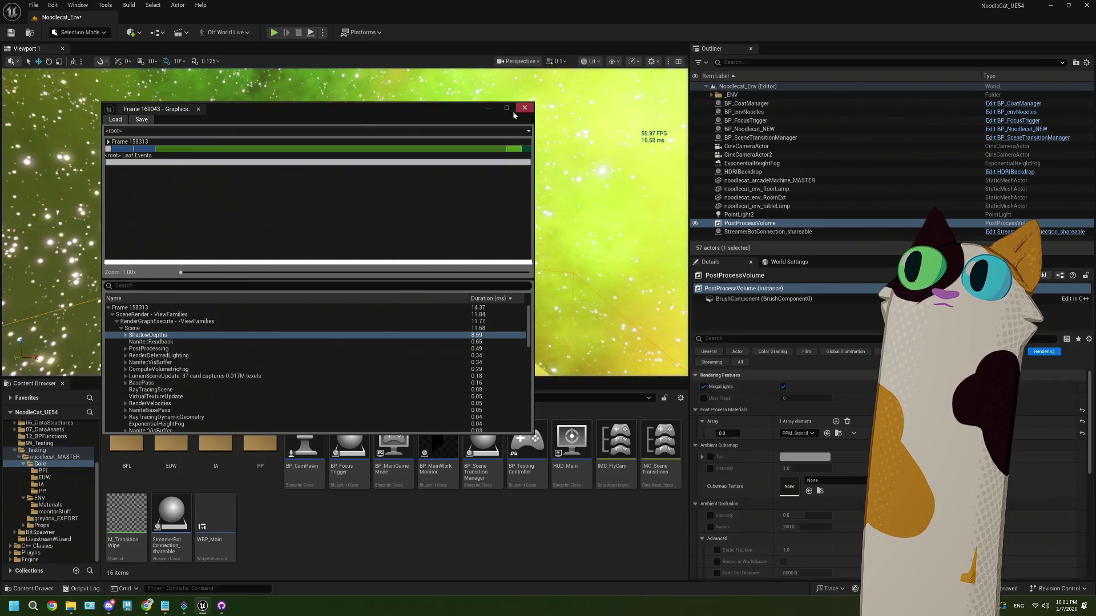
Minimize the GPU profiler window and show the noodlecat_MASTER folder's 19 items in the Content Browser
{"action": "left_click_drag", "start_coordinate": [425, 111], "coordinate": [390, 94]}
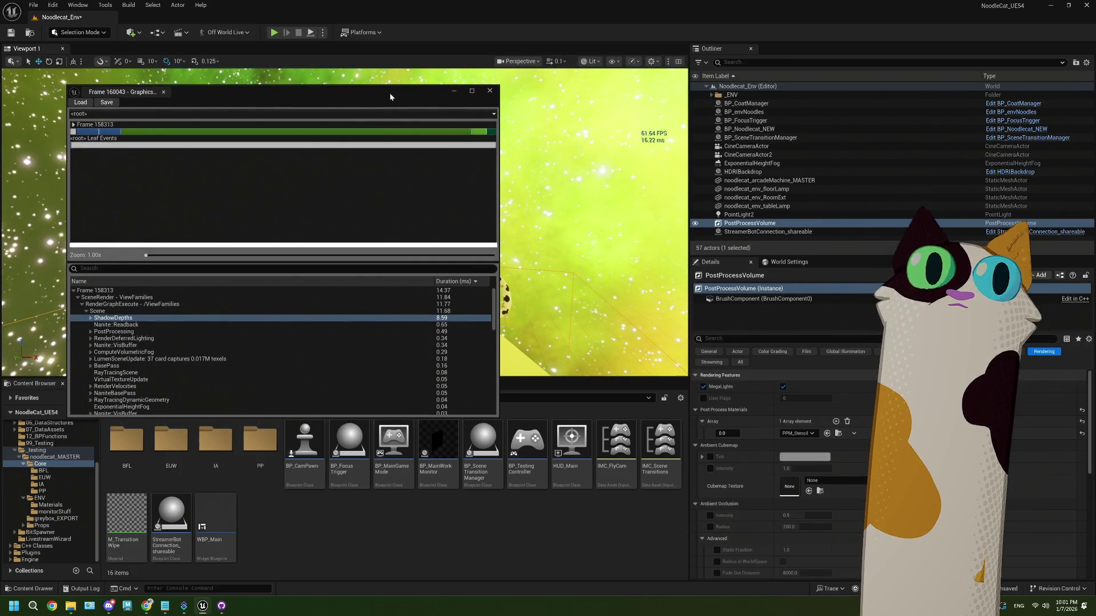
{"action": "left_click", "coordinate": [455, 91]}
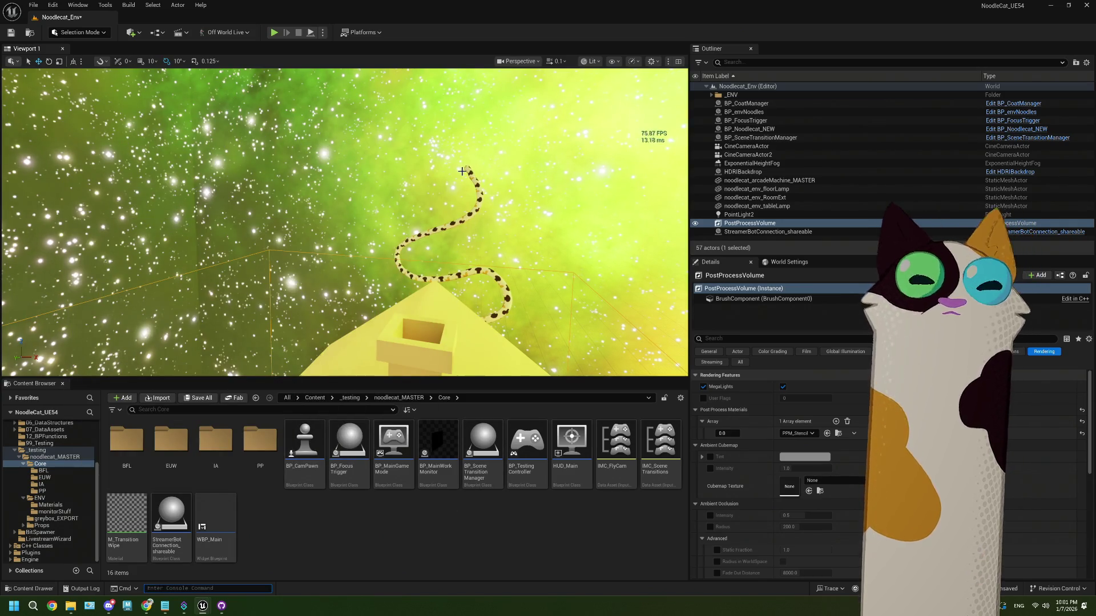
{"action": "left_click_drag", "start_coordinate": [462, 171], "coordinate": [454, 97]}
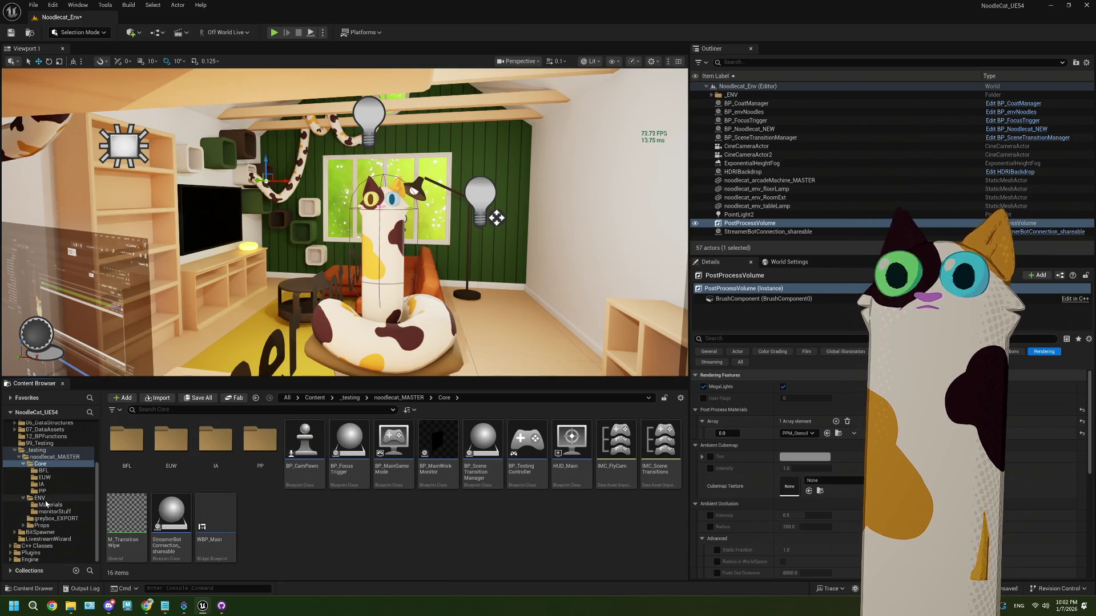
{"action": "scroll", "coordinate": [46, 502], "scroll_direction": "up", "scroll_amount": 5}
{"action": "scroll", "coordinate": [68, 474], "scroll_direction": "down", "scroll_amount": 5}
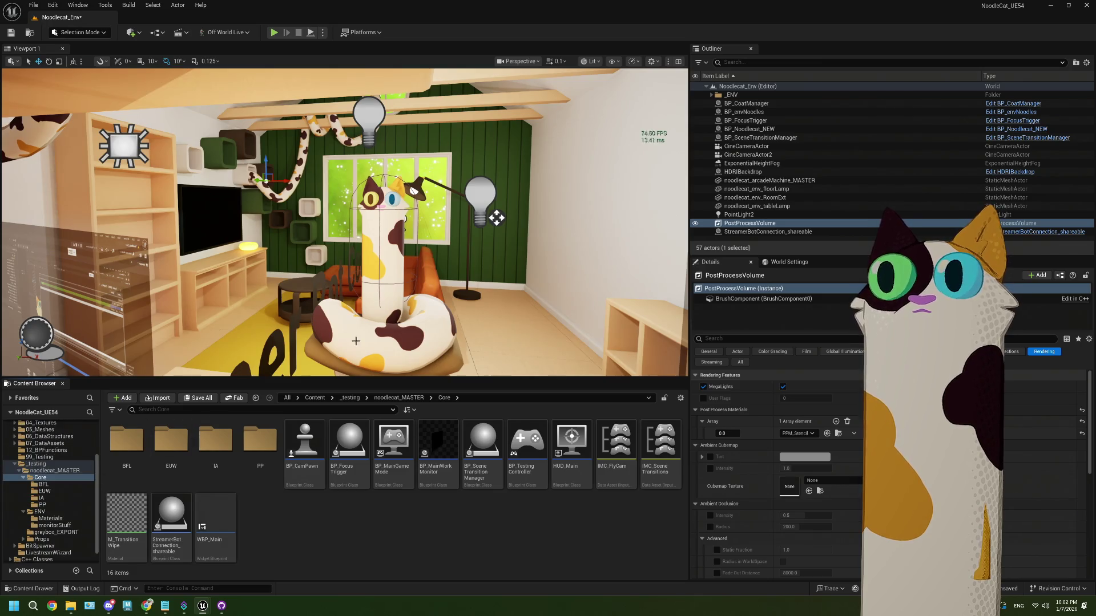
{"action": "left_click", "coordinate": [52, 457]}
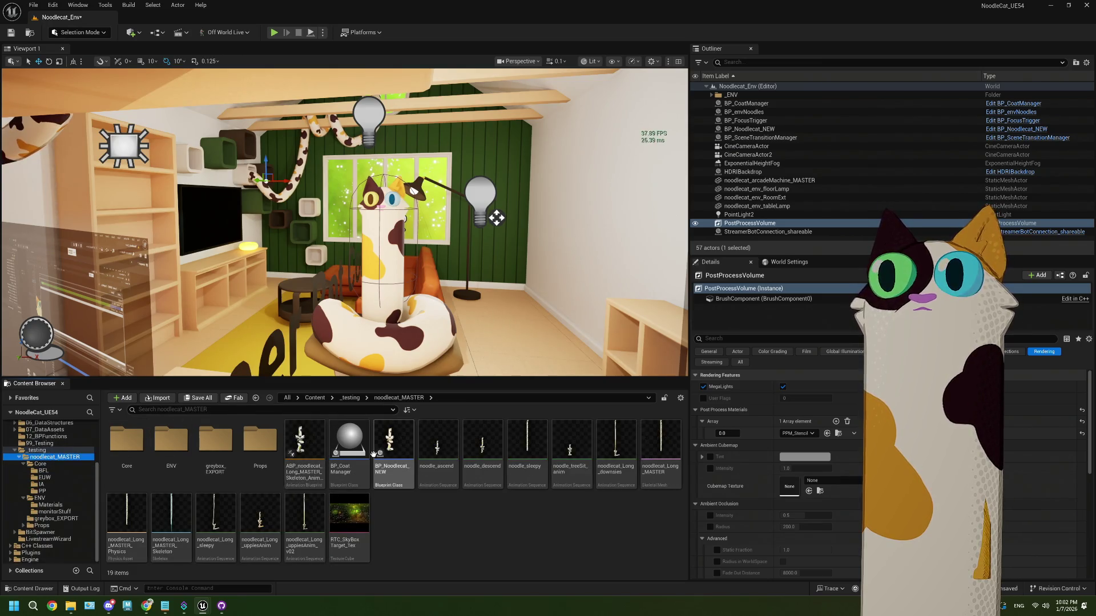
Delete the PointLight and RectLight components from BP_Noodlecat_NEW, then minimize its Blueprint editor
{"action": "double_click", "coordinate": [393, 442]}
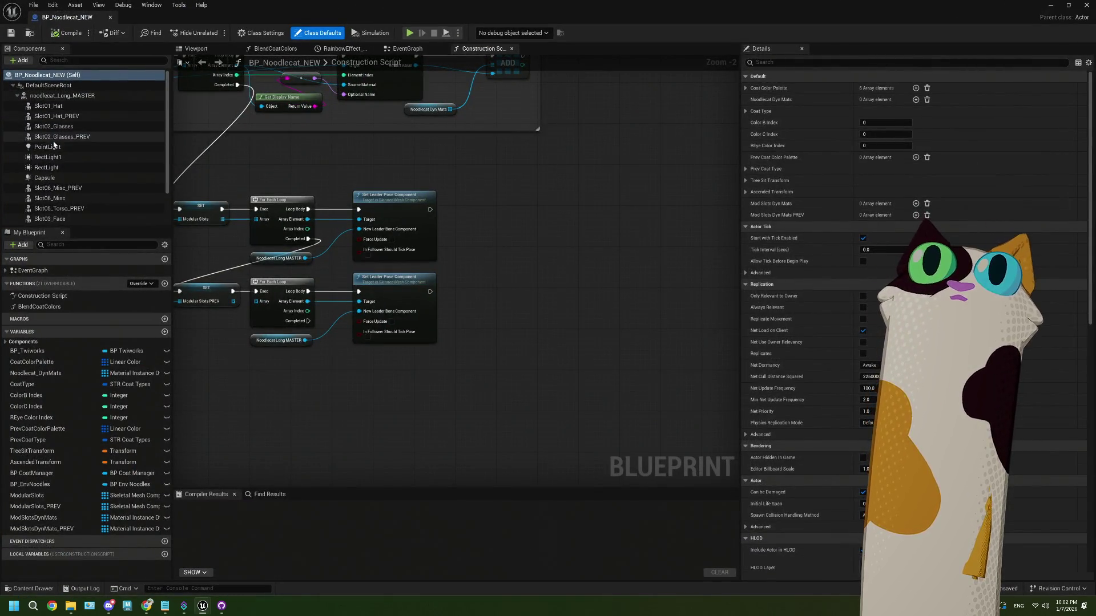
{"action": "left_click", "coordinate": [51, 147]}
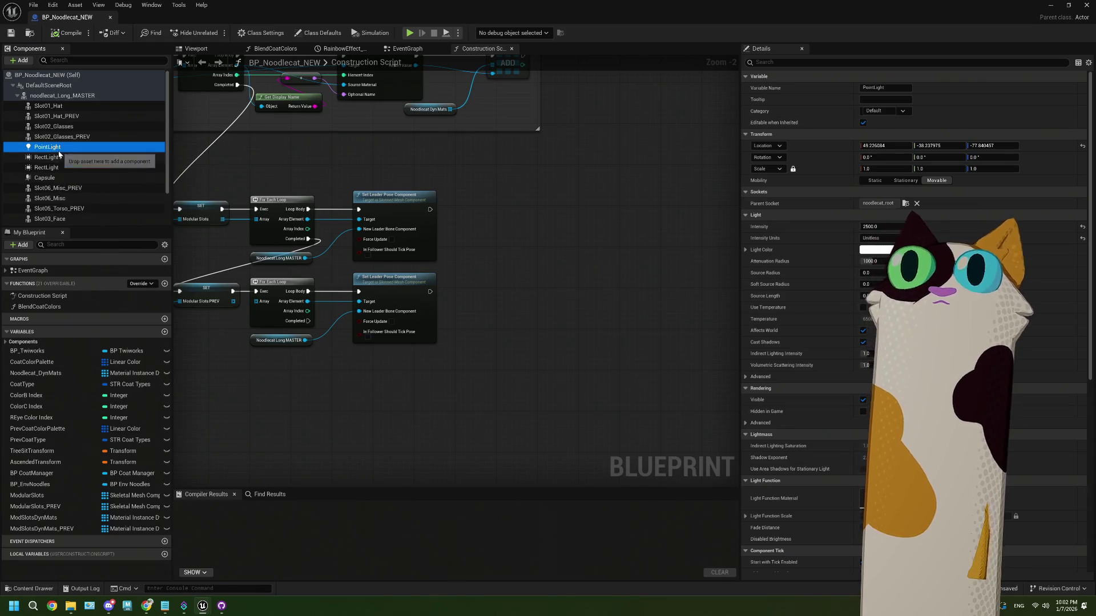
{"action": "key", "text": "Delete"}
{"action": "left_click", "coordinate": [60, 151]}
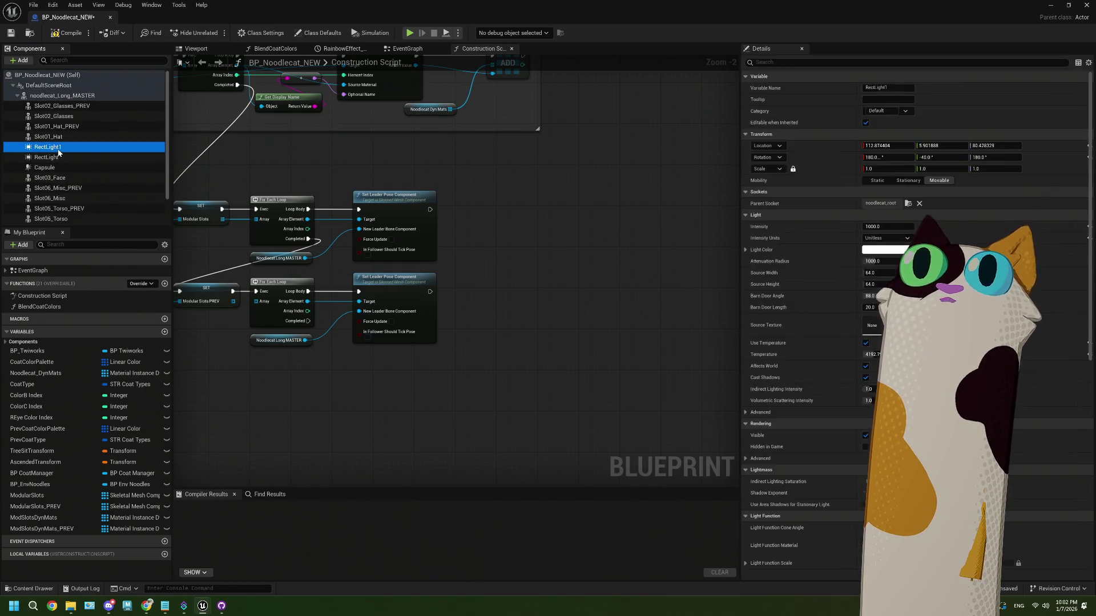
{"action": "left_click", "coordinate": [61, 156]}
{"action": "key", "text": "Delete"}
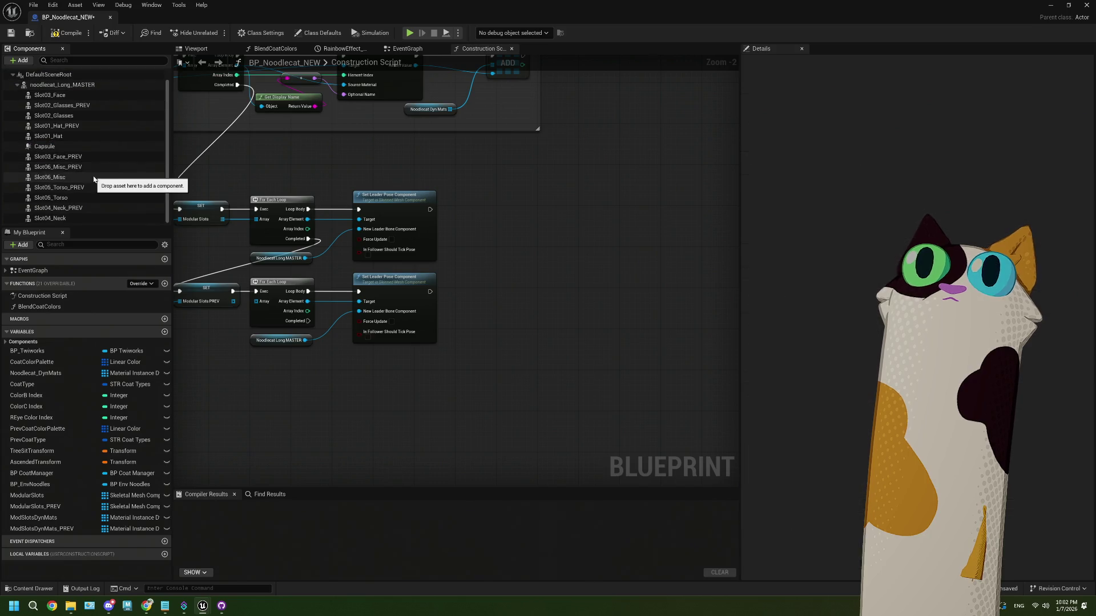
{"action": "left_click", "coordinate": [1058, 6]}
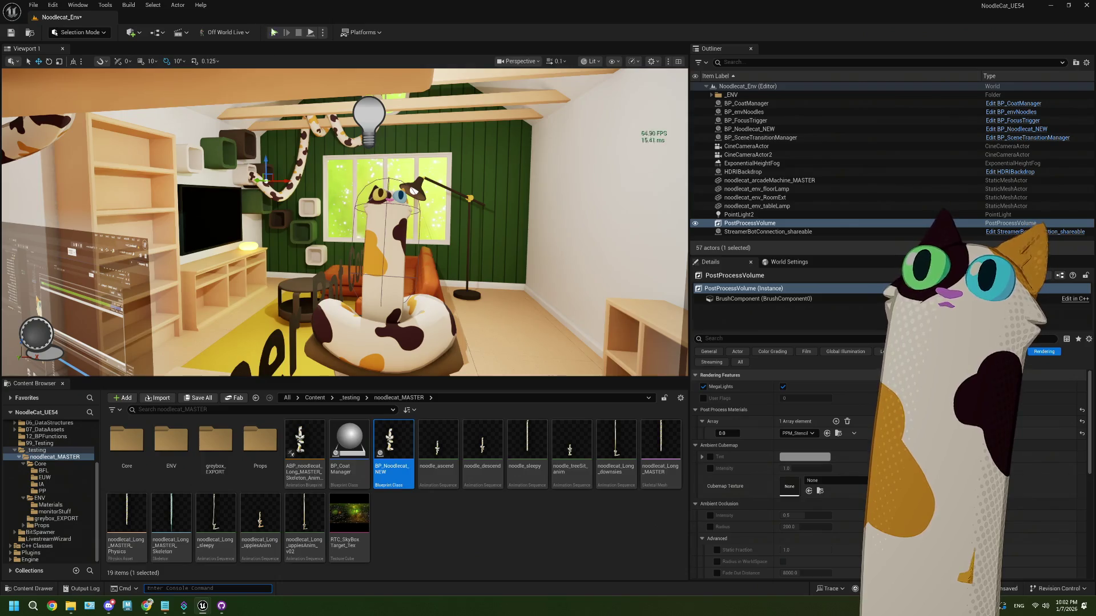
Replay the level, close the leftover 'Frame 160…' profiler window, and return control to the game
{"action": "left_click", "coordinate": [275, 33]}
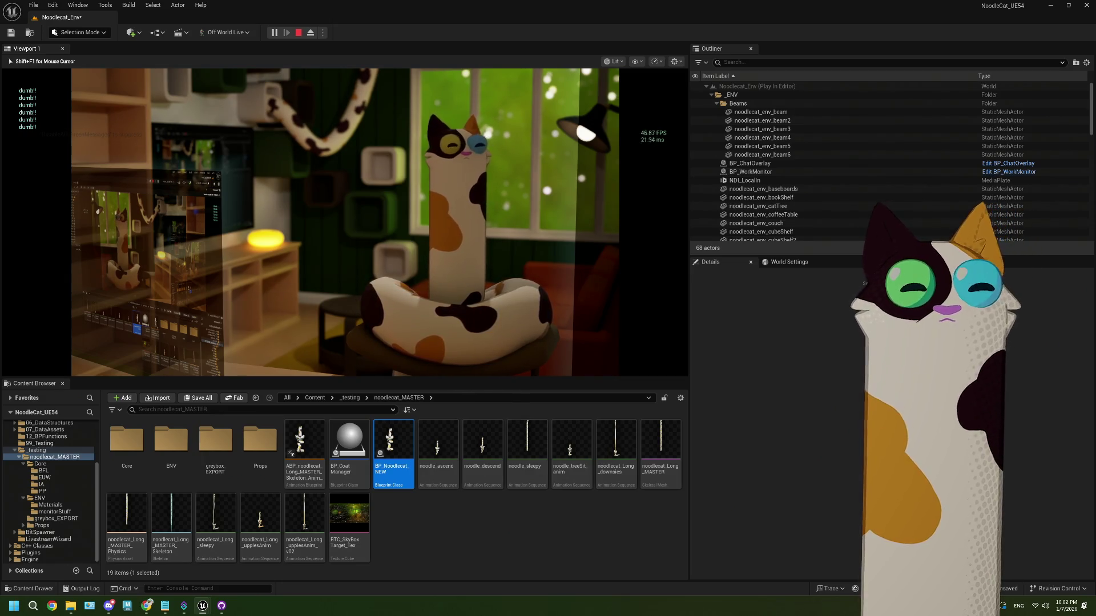
{"action": "key", "text": "shift+F1"}
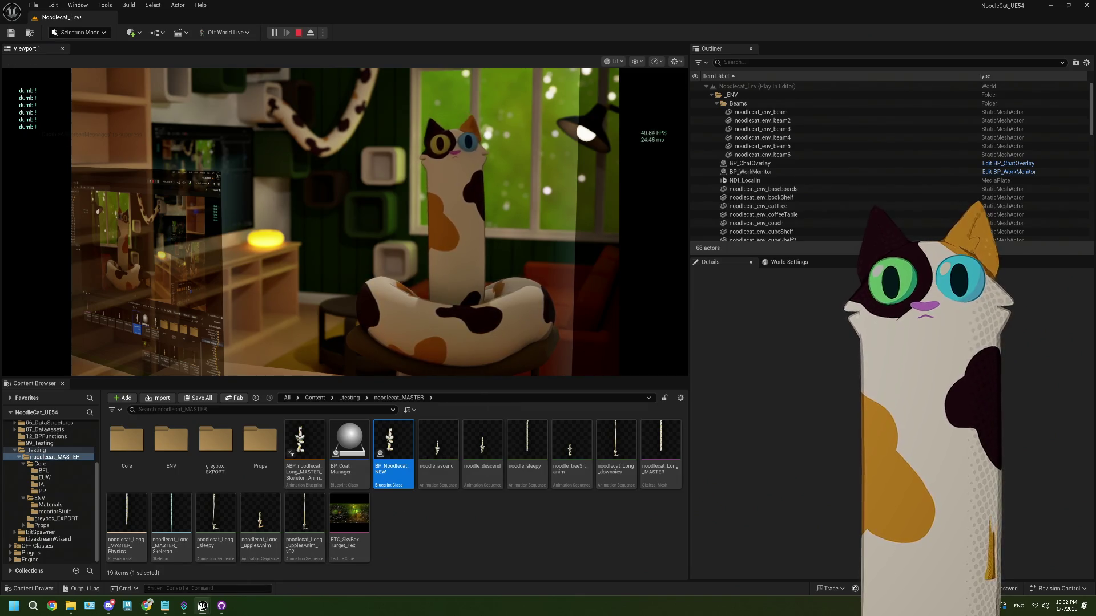
{"action": "mouse_move", "coordinate": [203, 606]}
{"action": "left_click", "coordinate": [232, 537]}
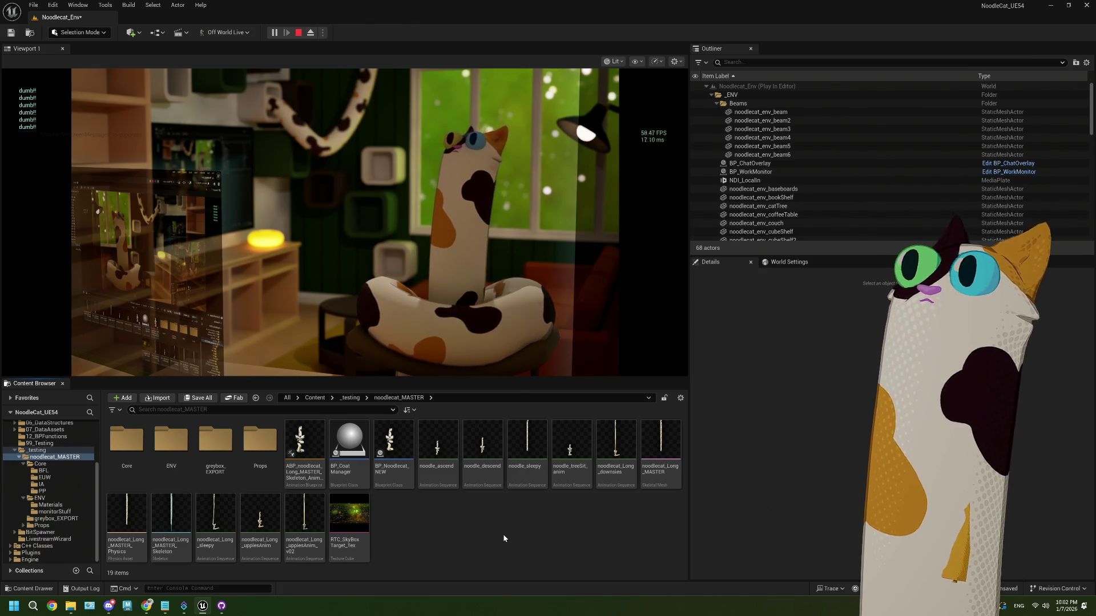
{"action": "left_click", "coordinate": [510, 320]}
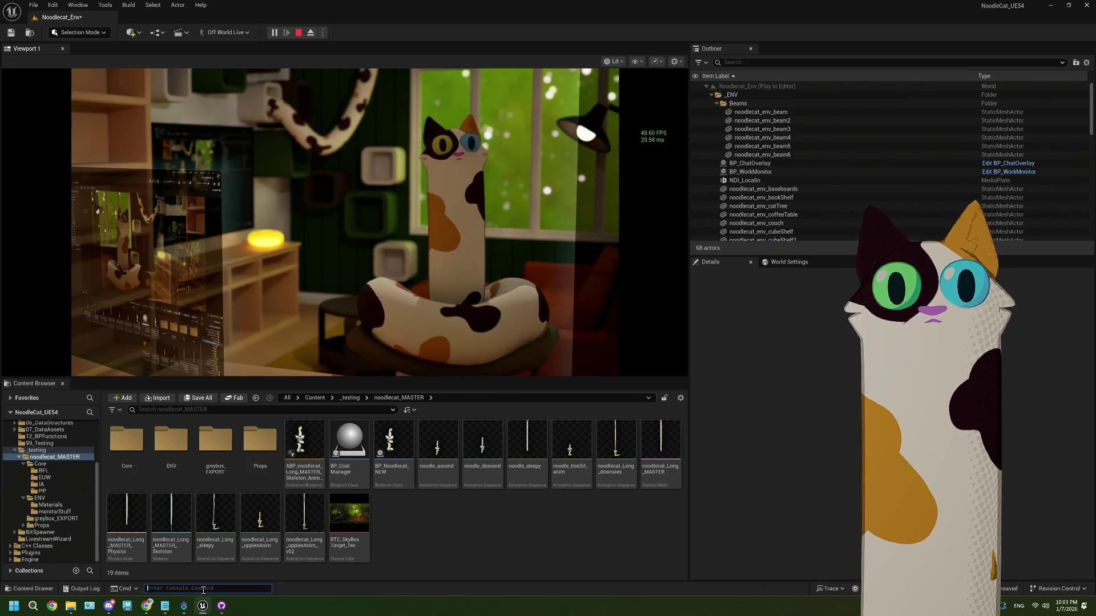
{"action": "type", "text": "pri"}
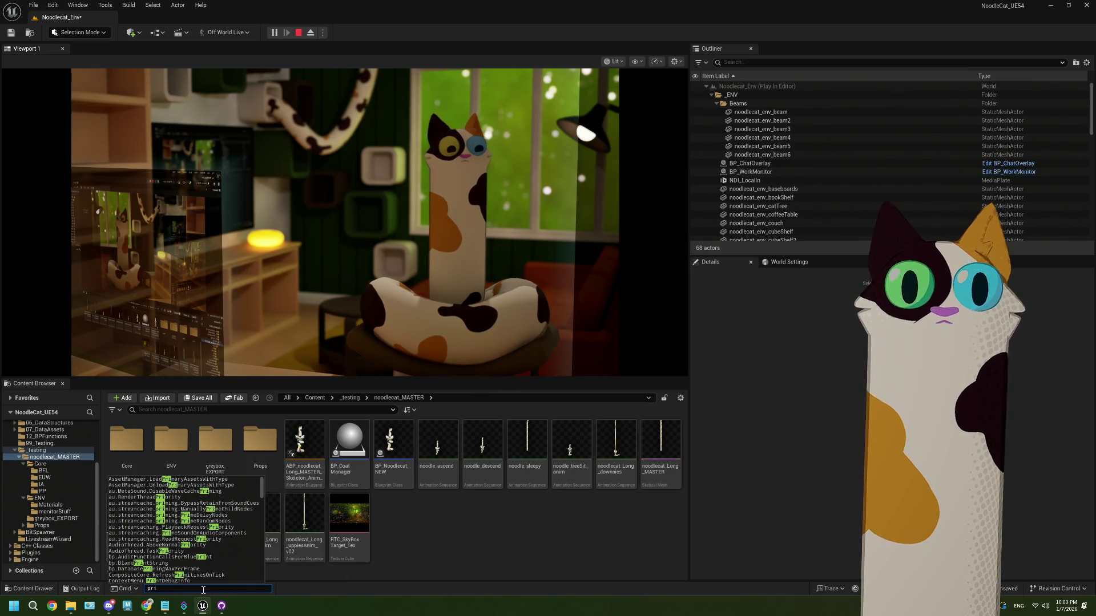
{"action": "key", "text": "BackSpace"}
{"action": "type", "text": "ofile"}
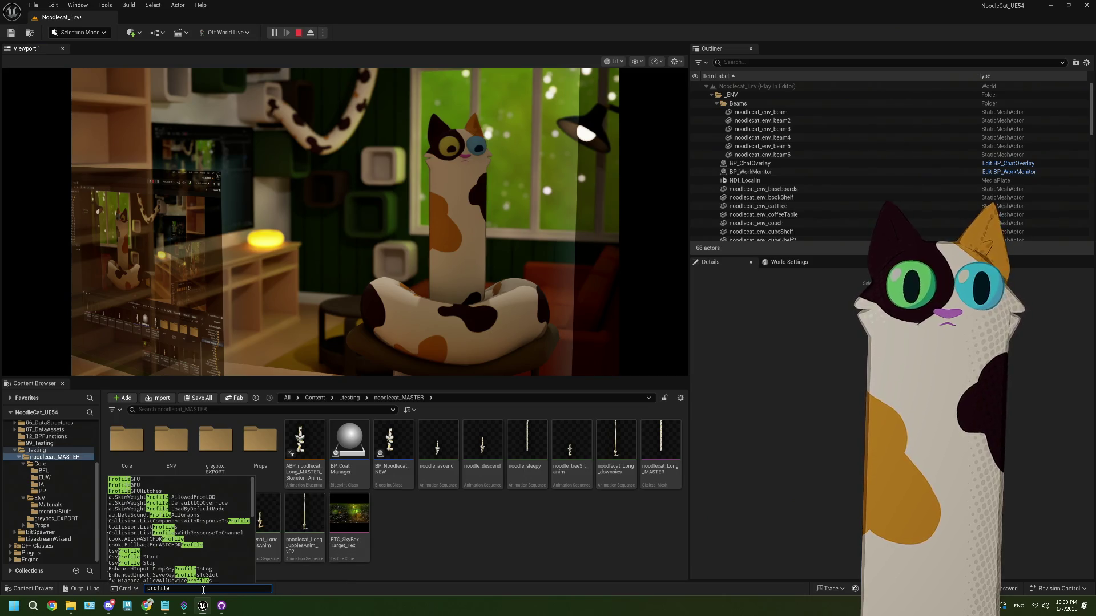
{"action": "type", "text": "gpu"}
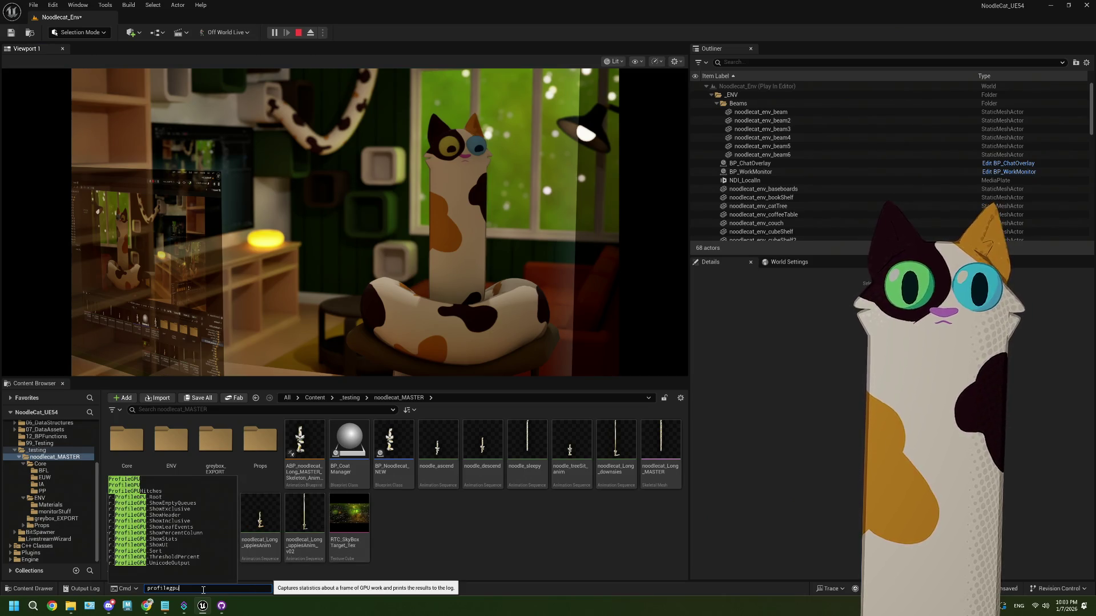
{"action": "left_click", "coordinate": [162, 484]}
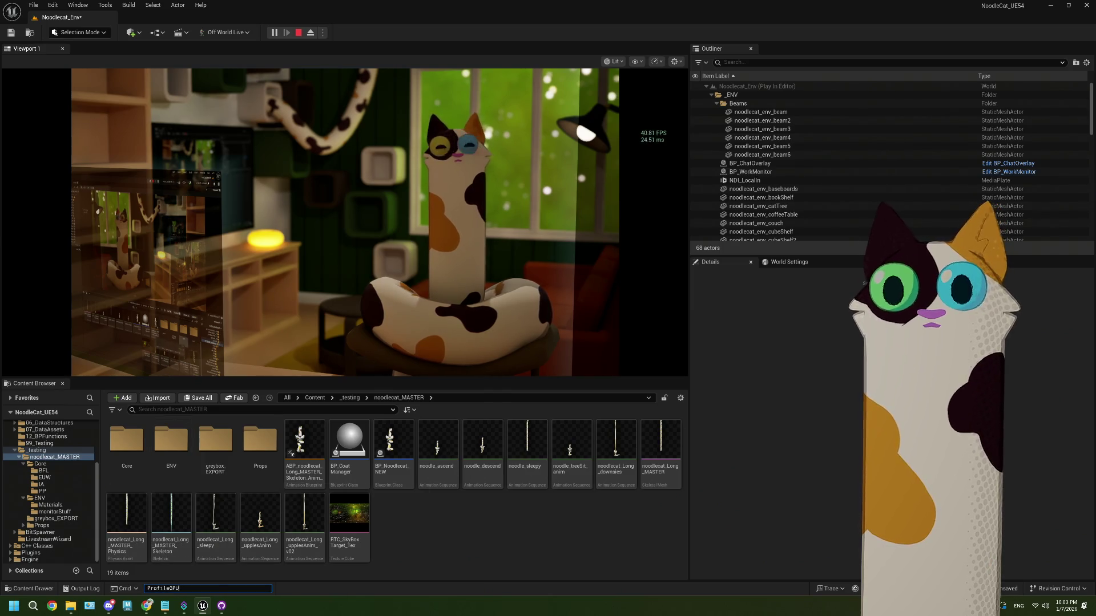
{"action": "key", "text": "Return"}
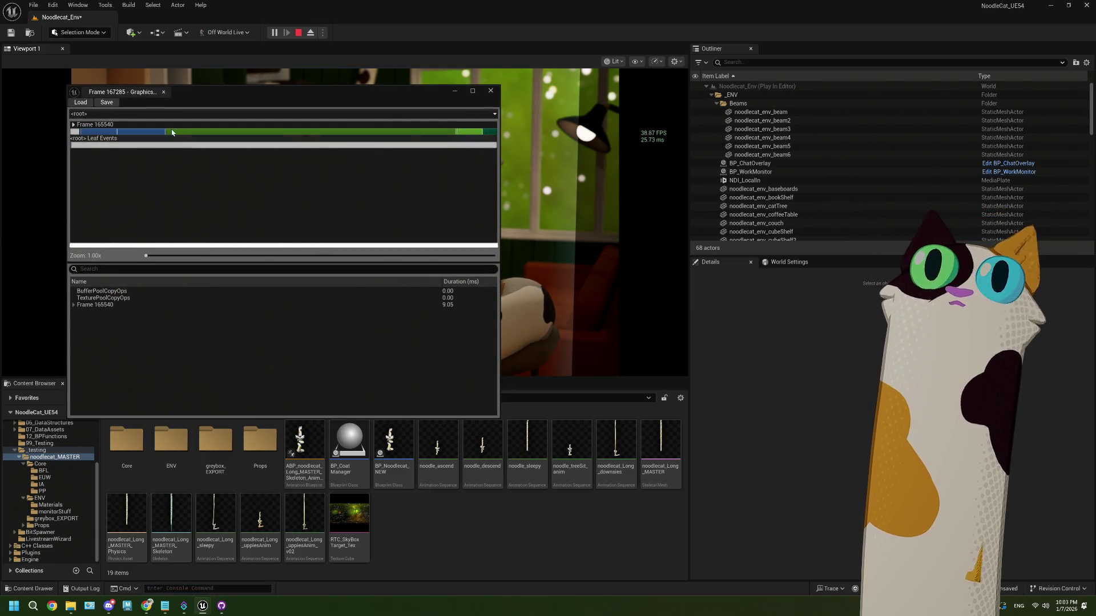
{"action": "left_click", "coordinate": [182, 132]}
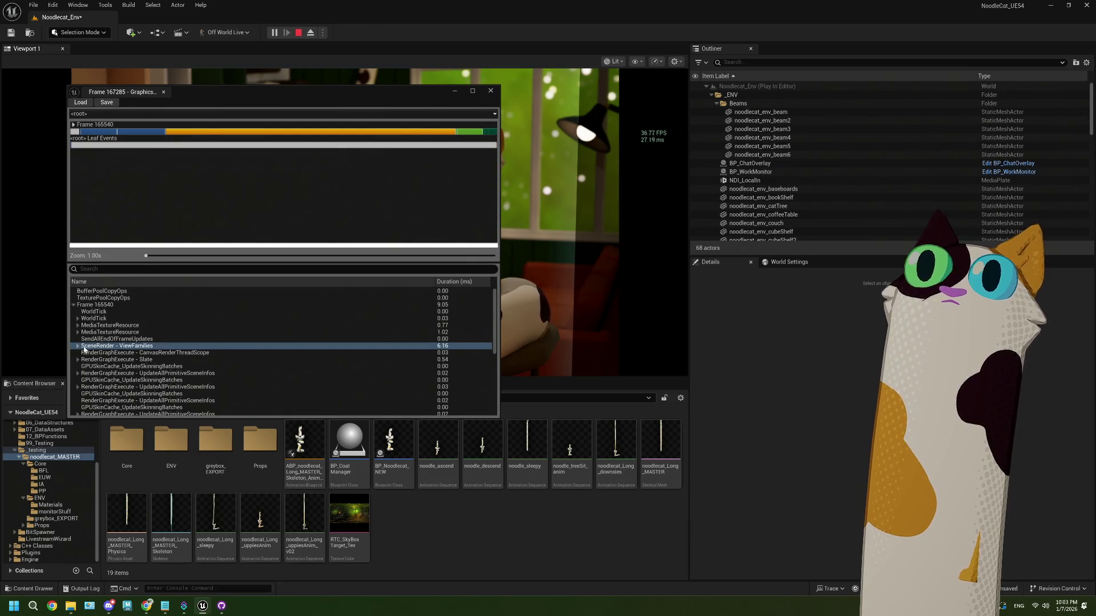
{"action": "left_click", "coordinate": [77, 345]}
{"action": "scroll", "coordinate": [83, 342], "scroll_direction": "down", "scroll_amount": 1}
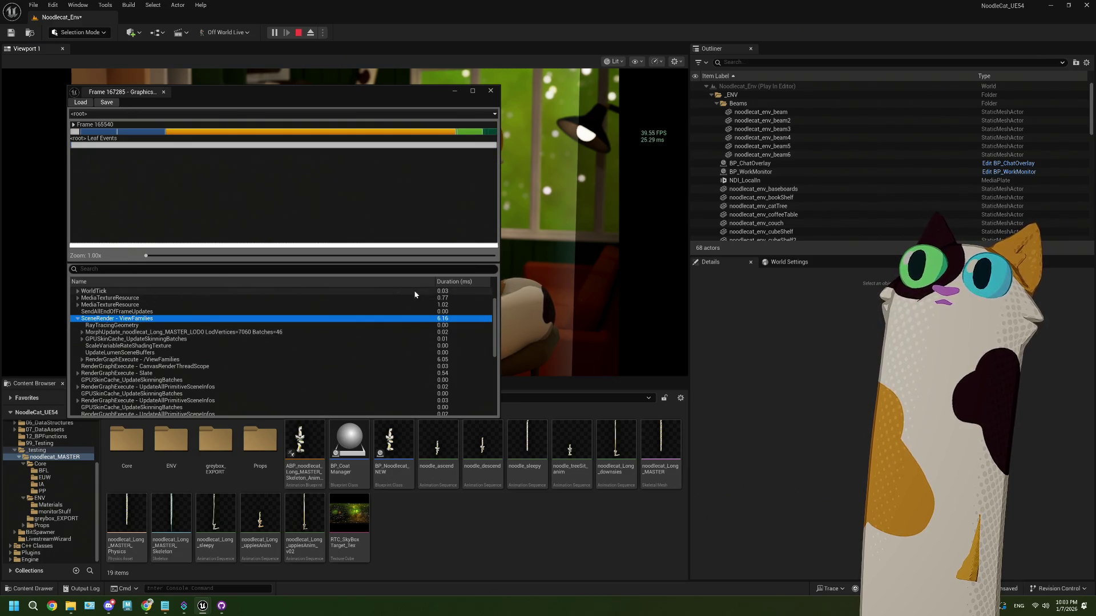
{"action": "left_click", "coordinate": [449, 282]}
{"action": "left_click", "coordinate": [448, 282]}
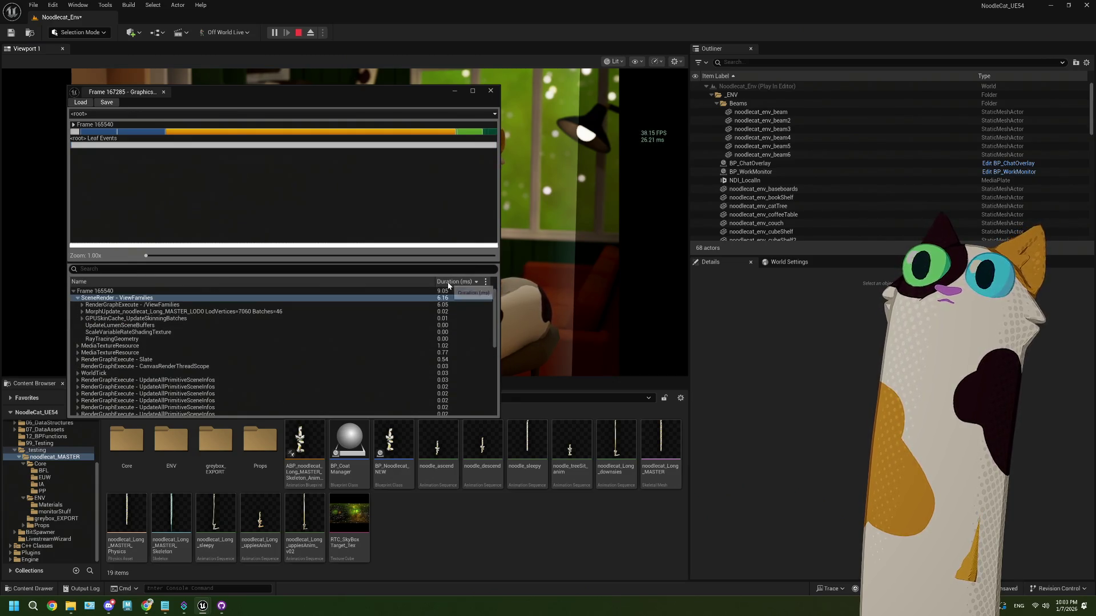
{"action": "left_click", "coordinate": [82, 305]}
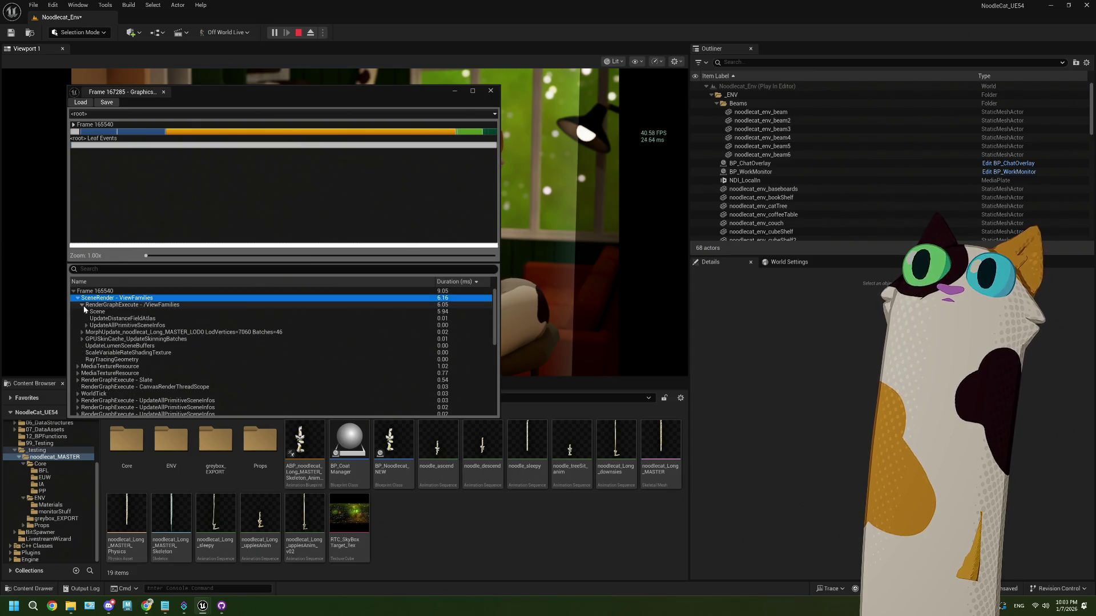
{"action": "left_click", "coordinate": [86, 312]}
{"action": "left_click", "coordinate": [112, 319]}
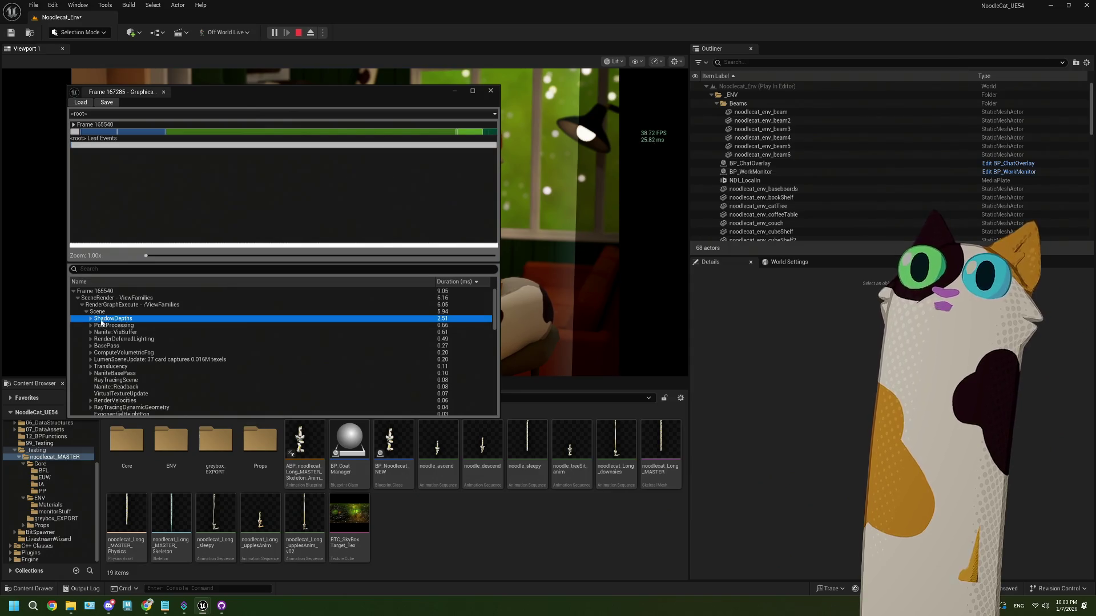
{"action": "scroll", "coordinate": [130, 327], "scroll_direction": "down", "scroll_amount": 2}
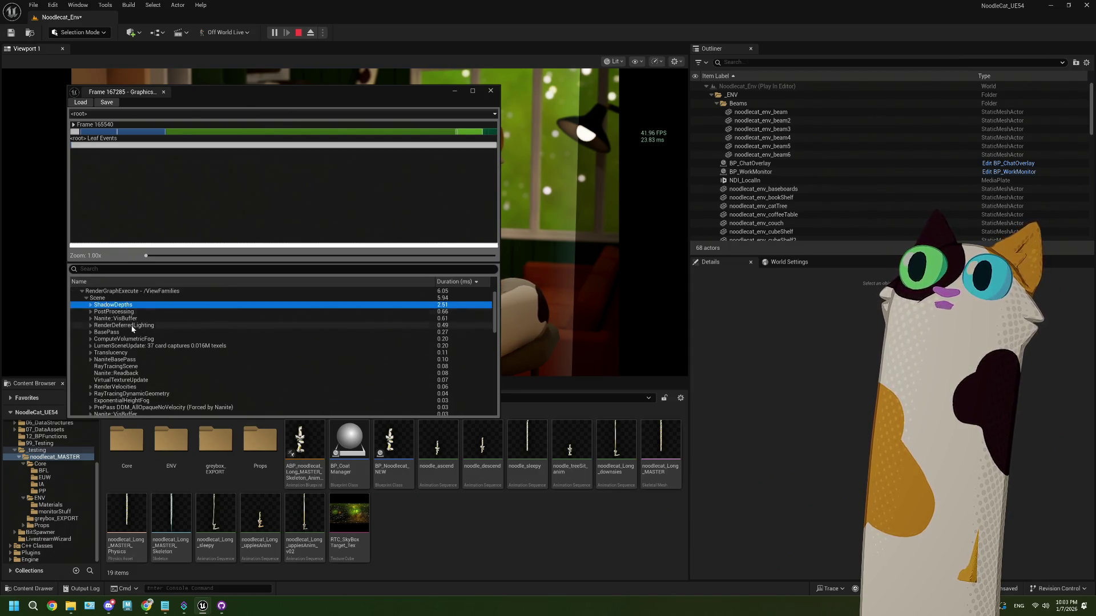
{"action": "scroll", "coordinate": [131, 328], "scroll_direction": "up", "scroll_amount": 1}
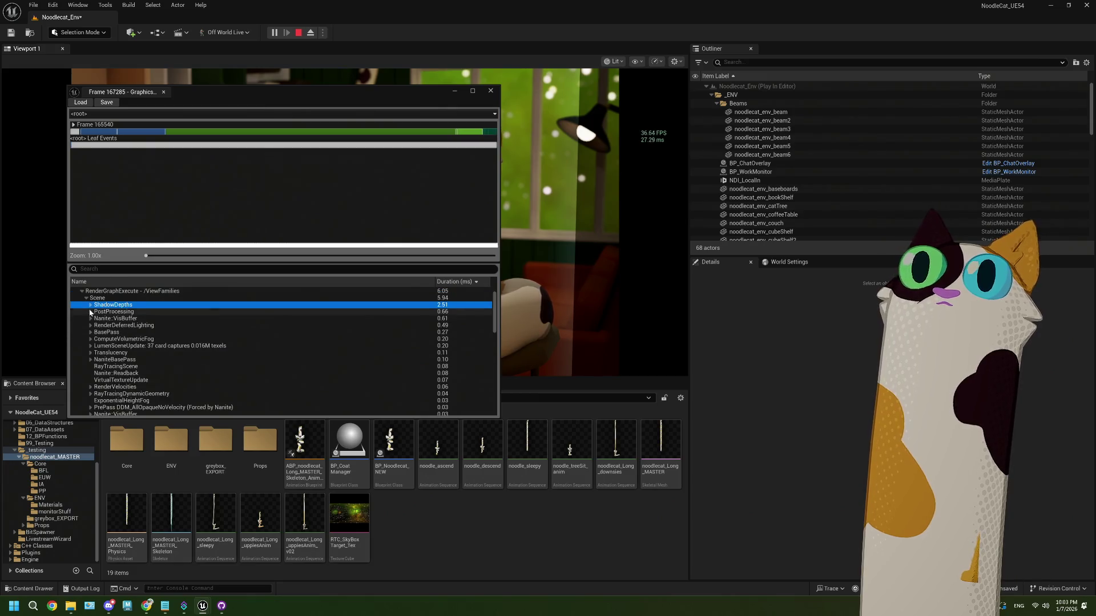
{"action": "left_click", "coordinate": [90, 306]}
{"action": "left_click", "coordinate": [225, 313]}
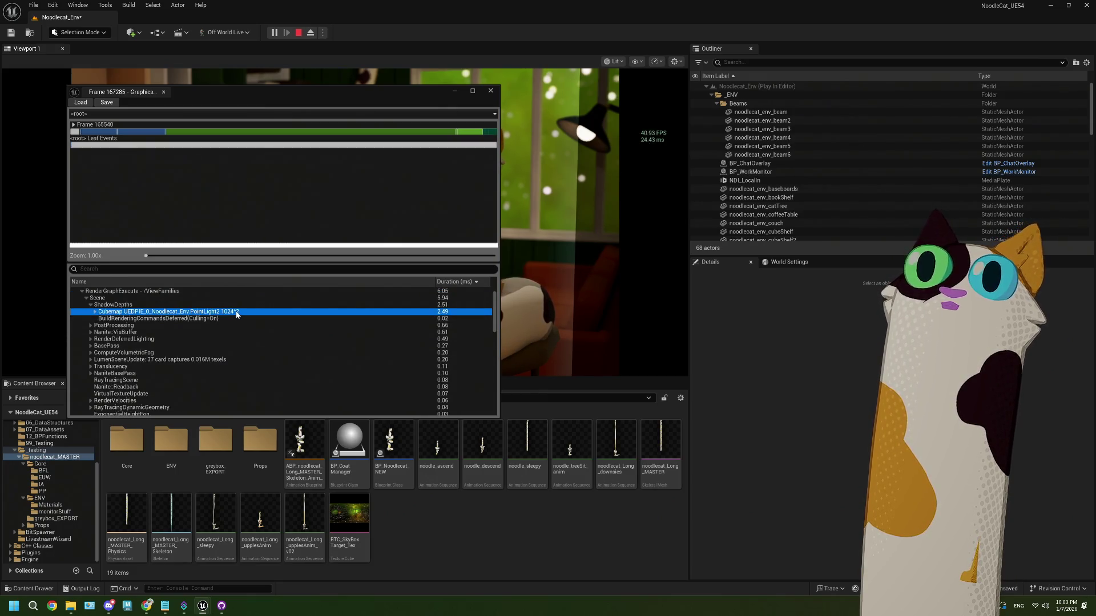
{"action": "left_click", "coordinate": [96, 312]}
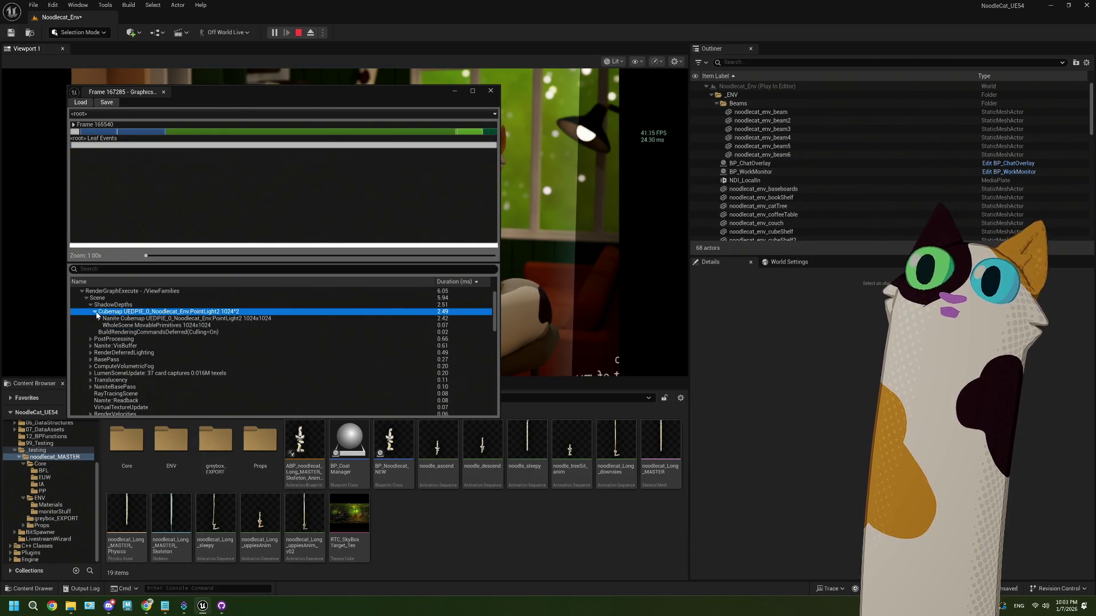
{"action": "left_click", "coordinate": [95, 312]}
{"action": "left_click", "coordinate": [90, 305]}
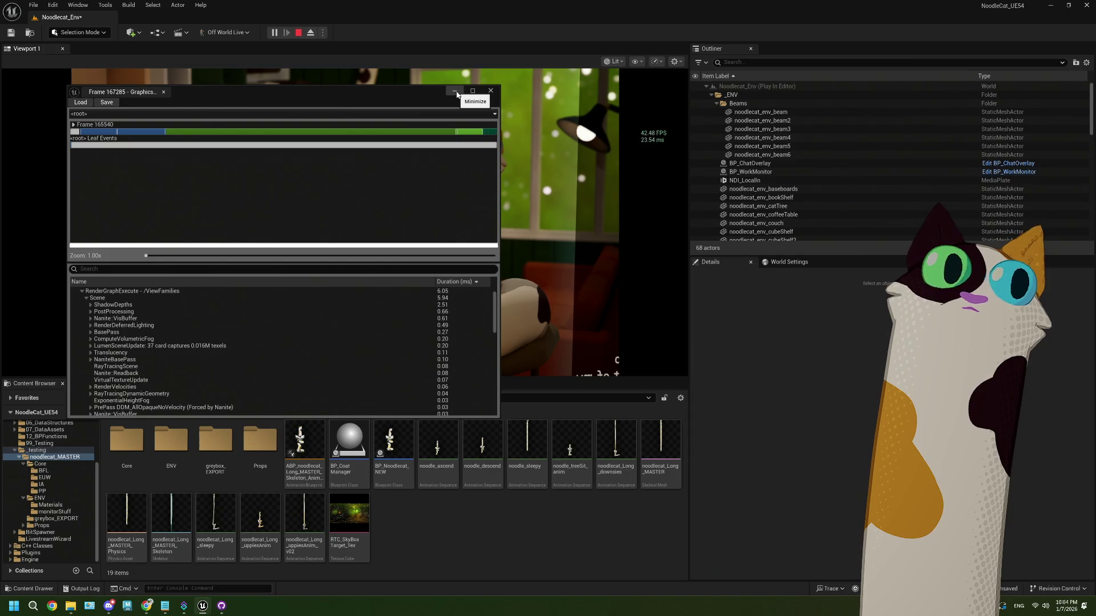
{"action": "left_click", "coordinate": [489, 94]}
Stop the play session and toggle PointLight2's visibility to compare its lighting effect
{"action": "scroll", "coordinate": [847, 190], "scroll_direction": "down", "scroll_amount": 6}
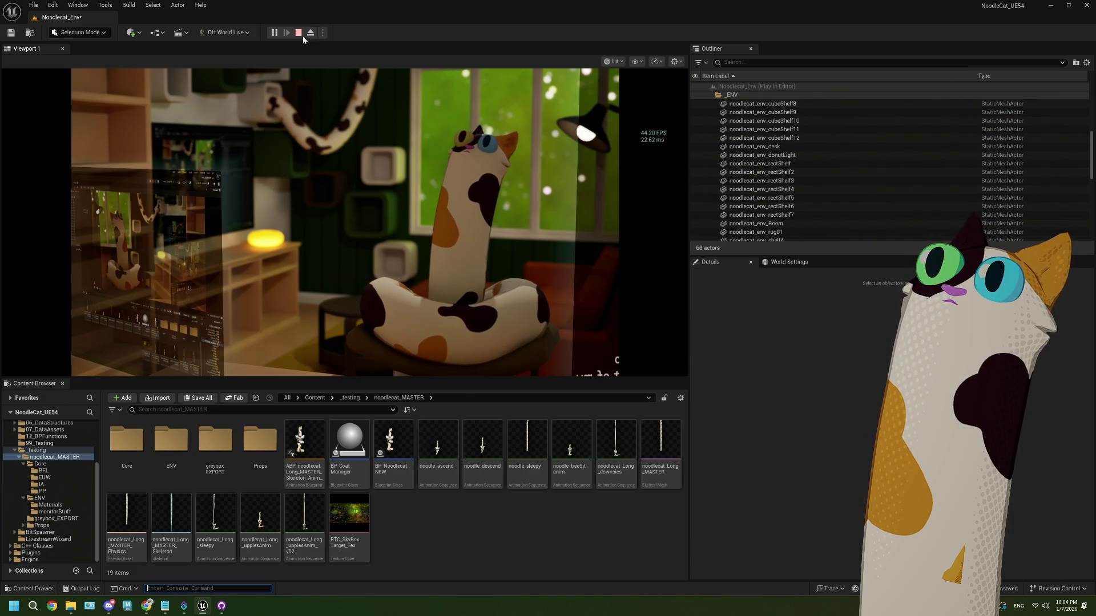
{"action": "key", "text": "Escape"}
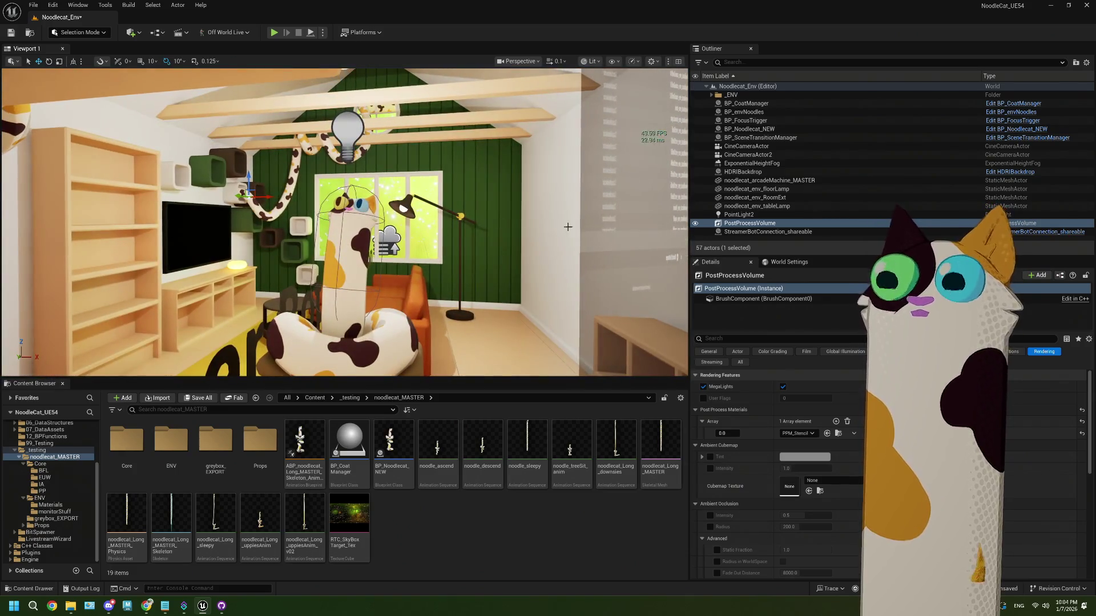
{"action": "left_click", "coordinate": [739, 214]}
{"action": "left_click", "coordinate": [695, 215]}
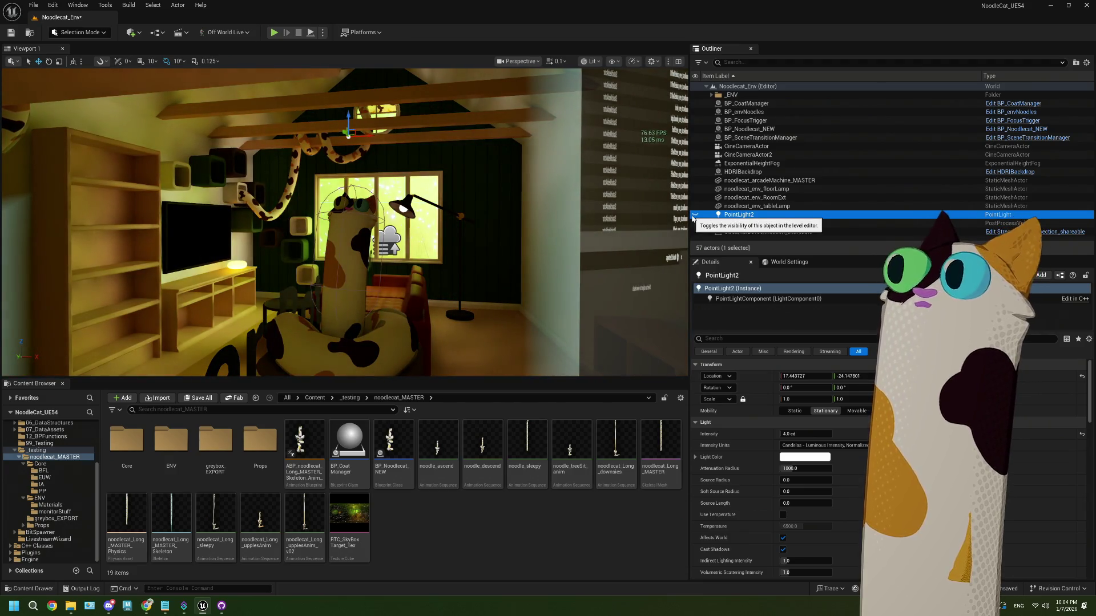
{"action": "left_click", "coordinate": [693, 216]}
{"action": "left_click", "coordinate": [693, 216]}
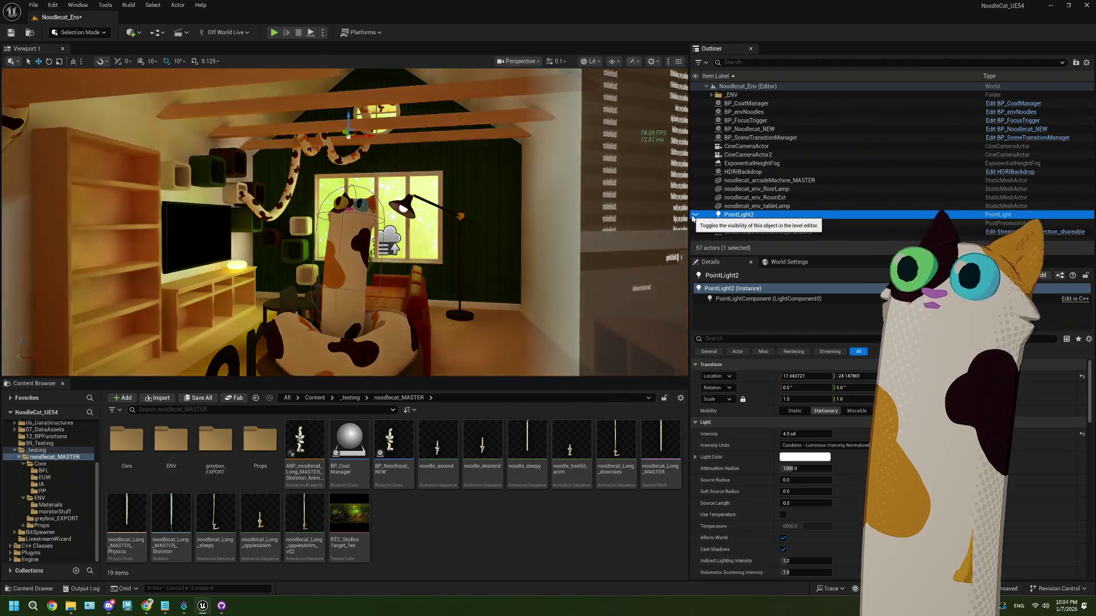
Delete PointLight2 from the level and play-test the result
{"action": "left_click", "coordinate": [752, 206]}
{"action": "left_click", "coordinate": [752, 214]}
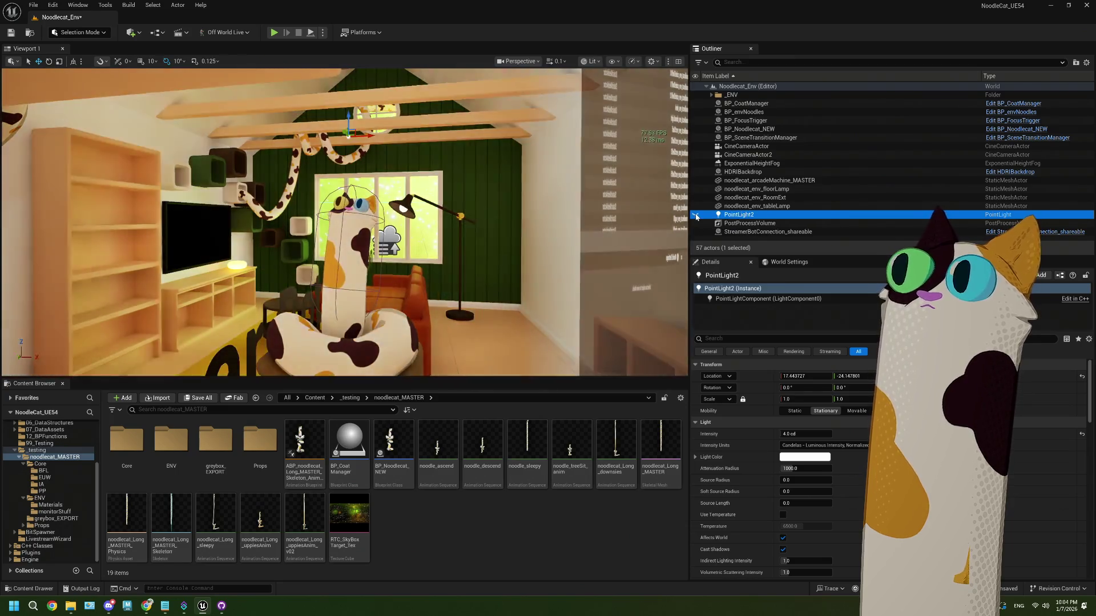
{"action": "left_click", "coordinate": [762, 207]}
{"action": "left_click", "coordinate": [760, 215]}
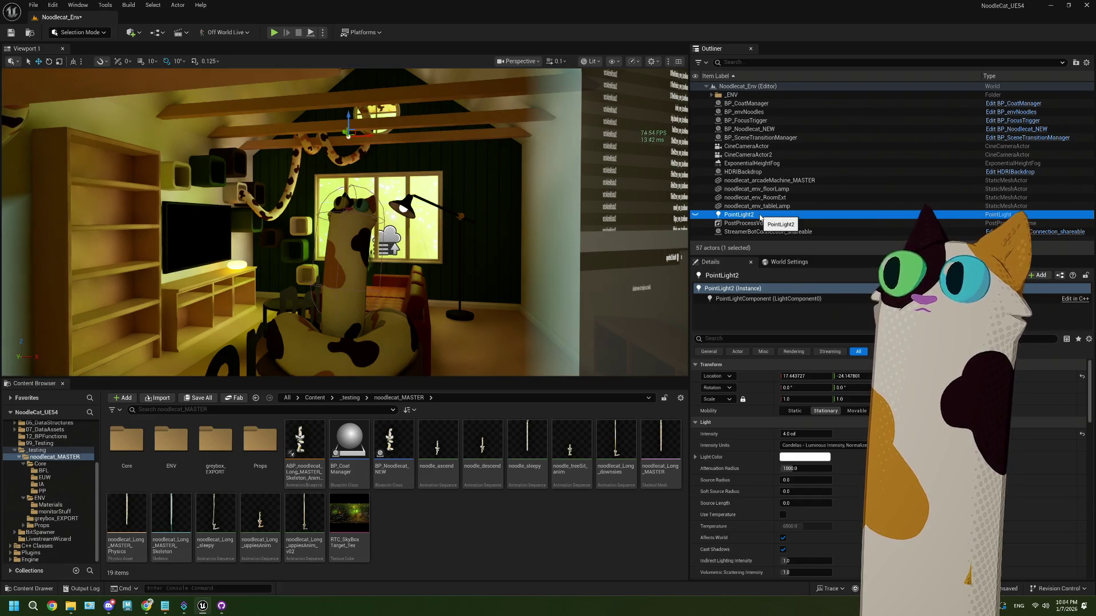
{"action": "key", "text": "Delete"}
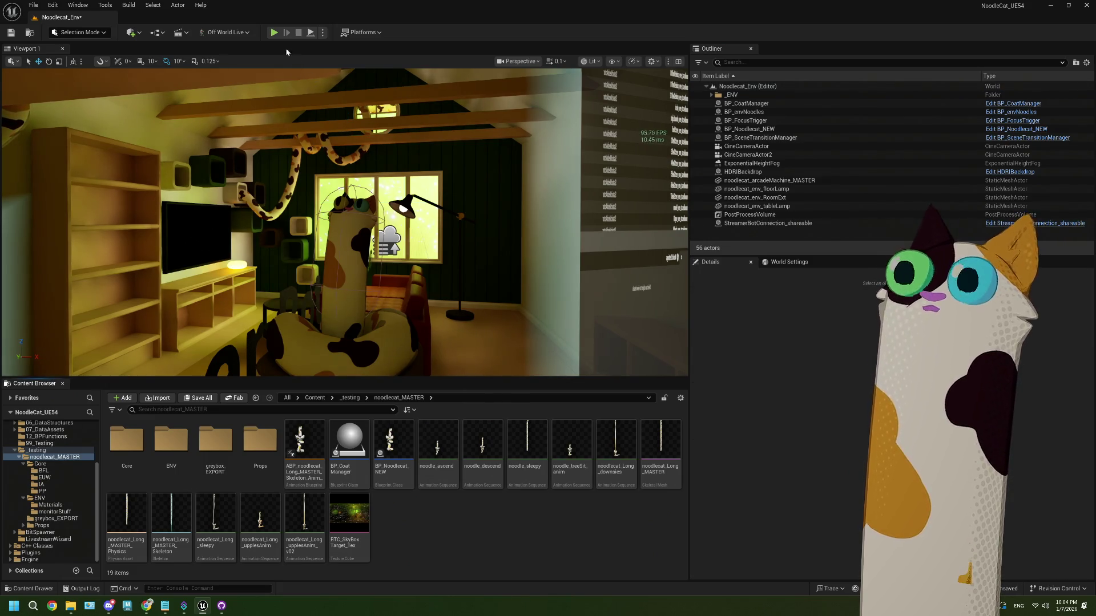
{"action": "left_click", "coordinate": [274, 32]}
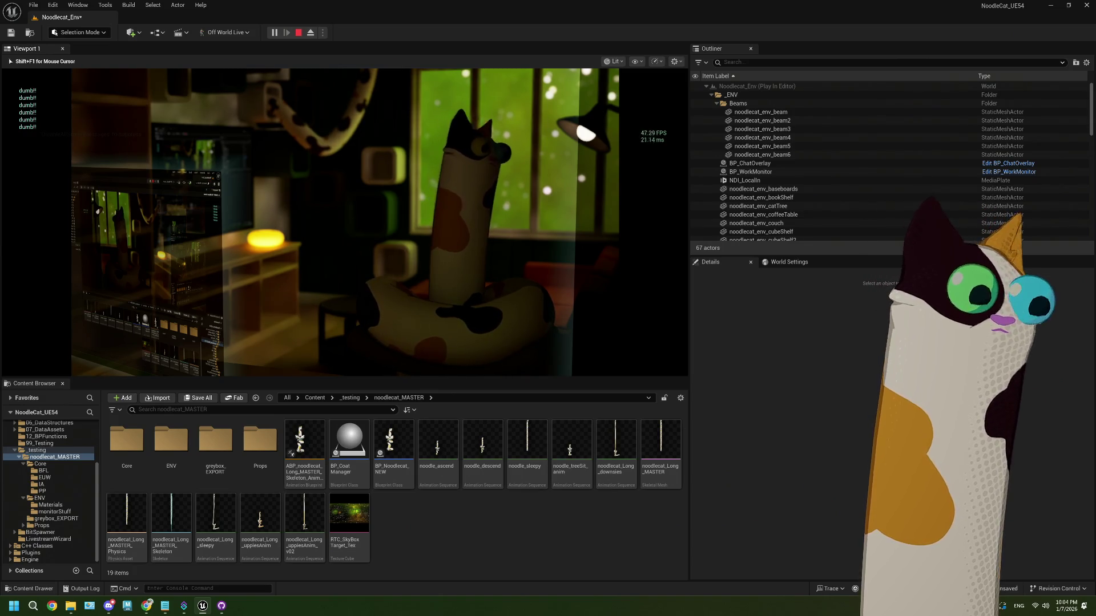
{"action": "key", "text": "Escape"}
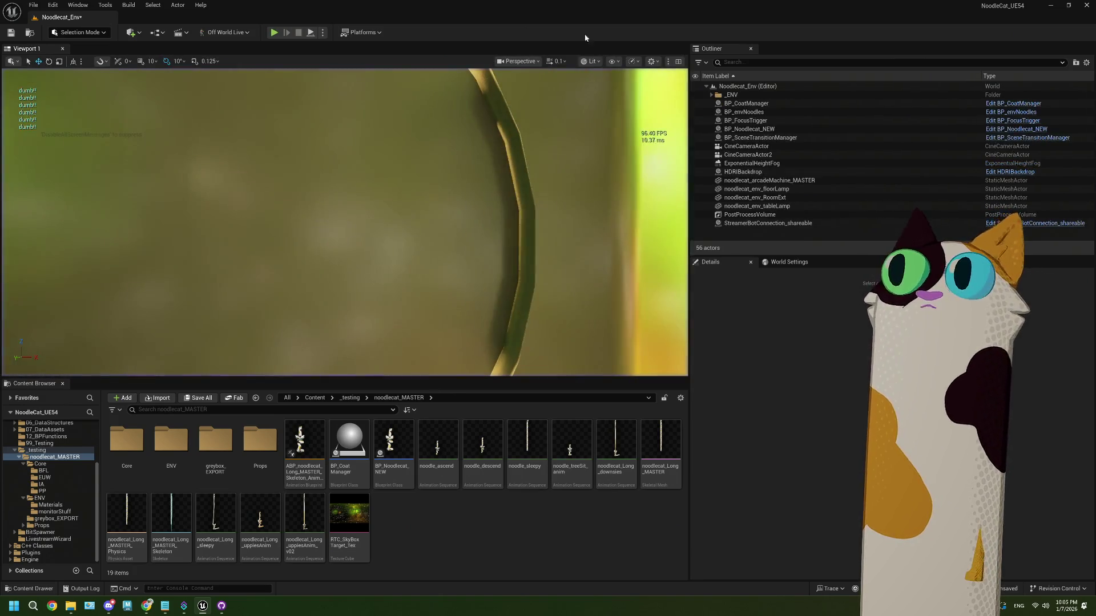
Switch the viewport to the Light Complexity view mode inside the room
{"action": "left_click_drag", "start_coordinate": [446, 184], "coordinate": [600, 70]}
{"action": "left_click", "coordinate": [591, 61]}
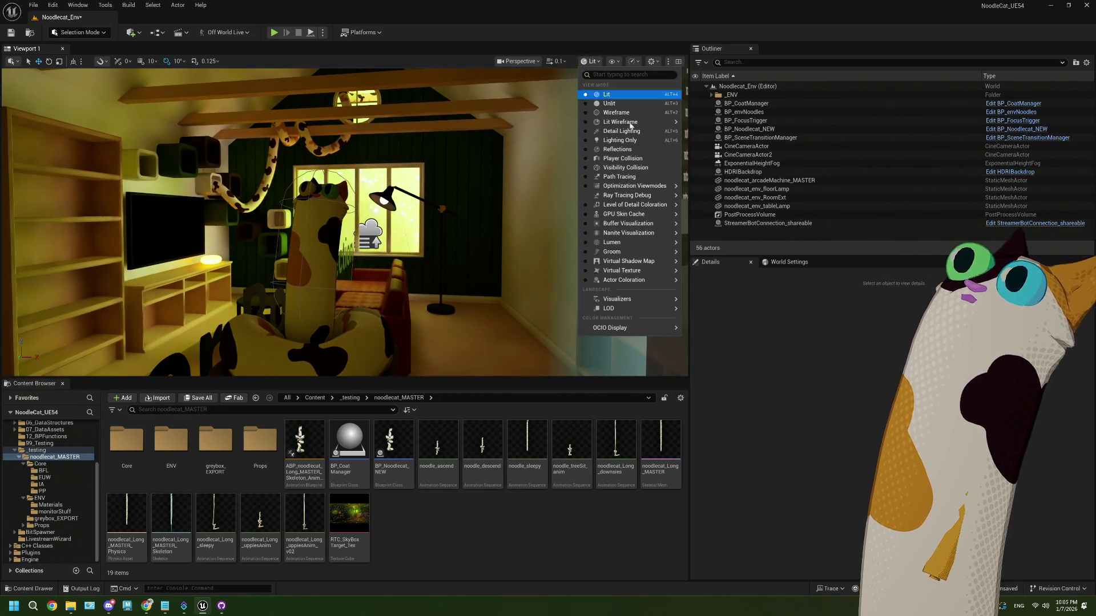
{"action": "mouse_move", "coordinate": [659, 187]}
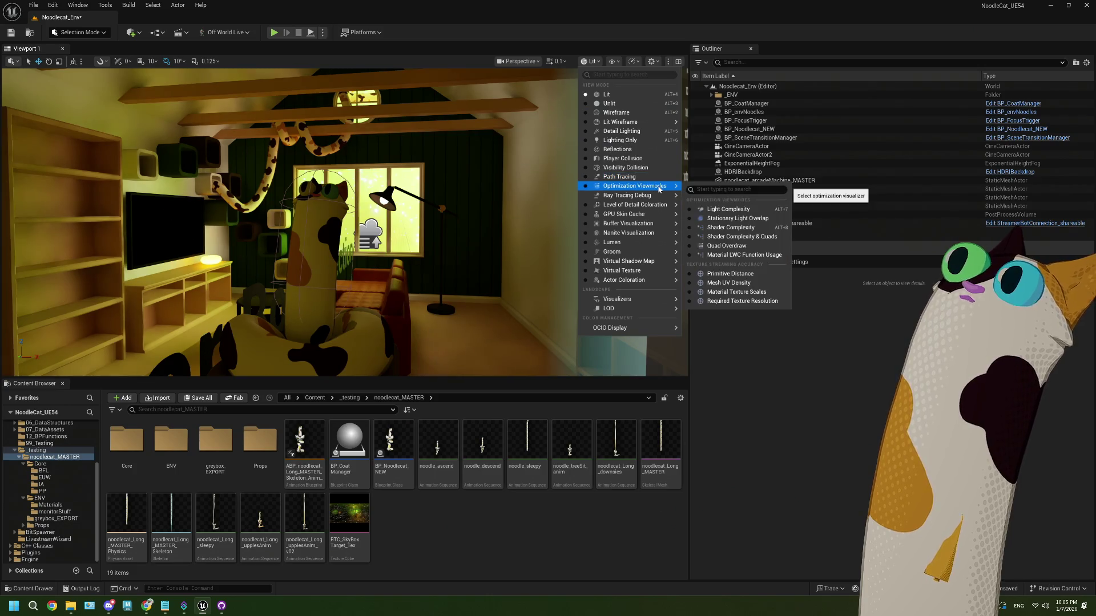
{"action": "left_click", "coordinate": [702, 211]}
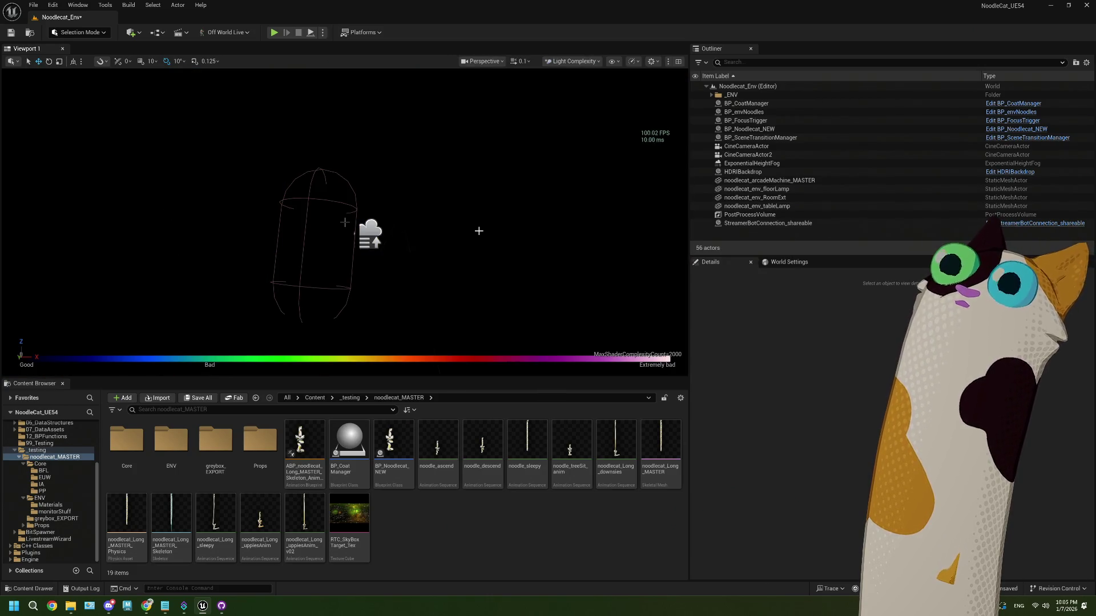
{"action": "left_click_drag", "start_coordinate": [344, 222], "coordinate": [344, 222]}
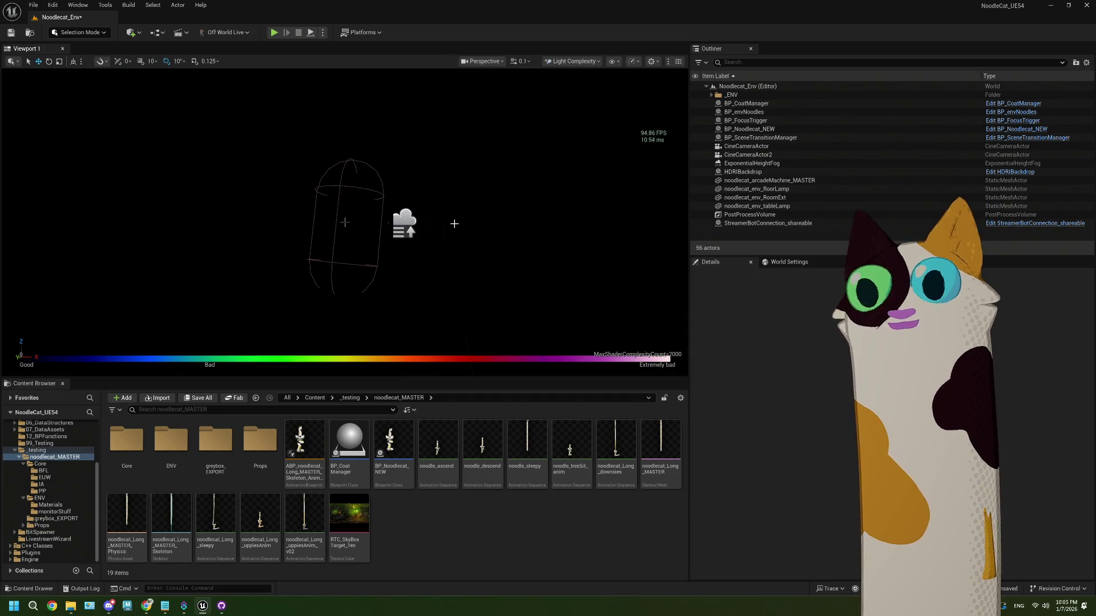
Paste a new point light, PointLight2, into the level and pull the view back to see it
{"action": "key", "text": "ctrl+v"}
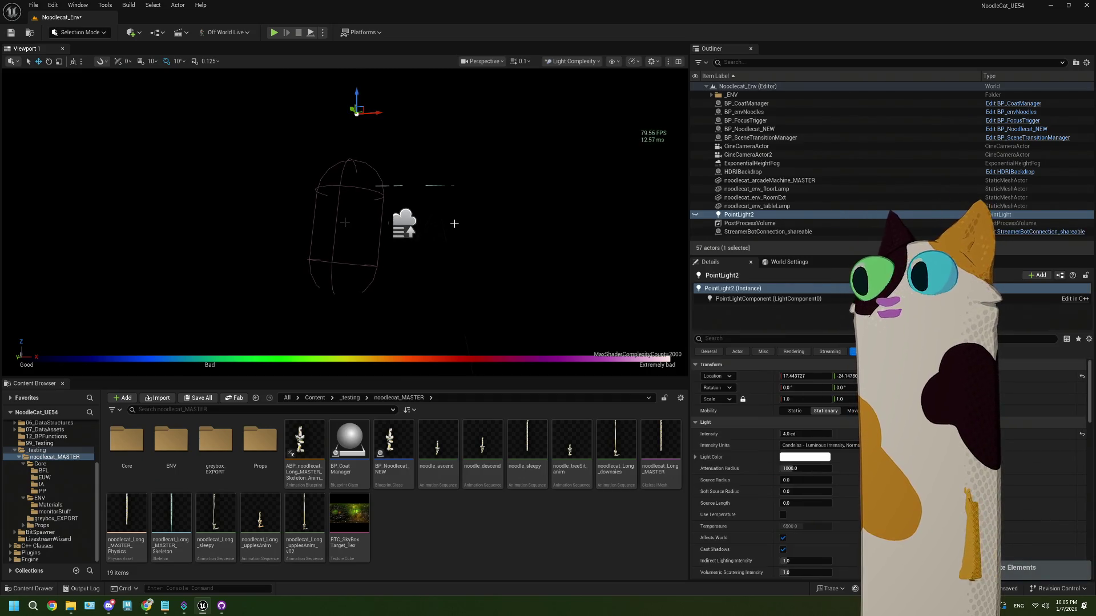
{"action": "left_click_drag", "start_coordinate": [345, 222], "coordinate": [344, 222]}
{"action": "left_click", "coordinate": [598, 63]}
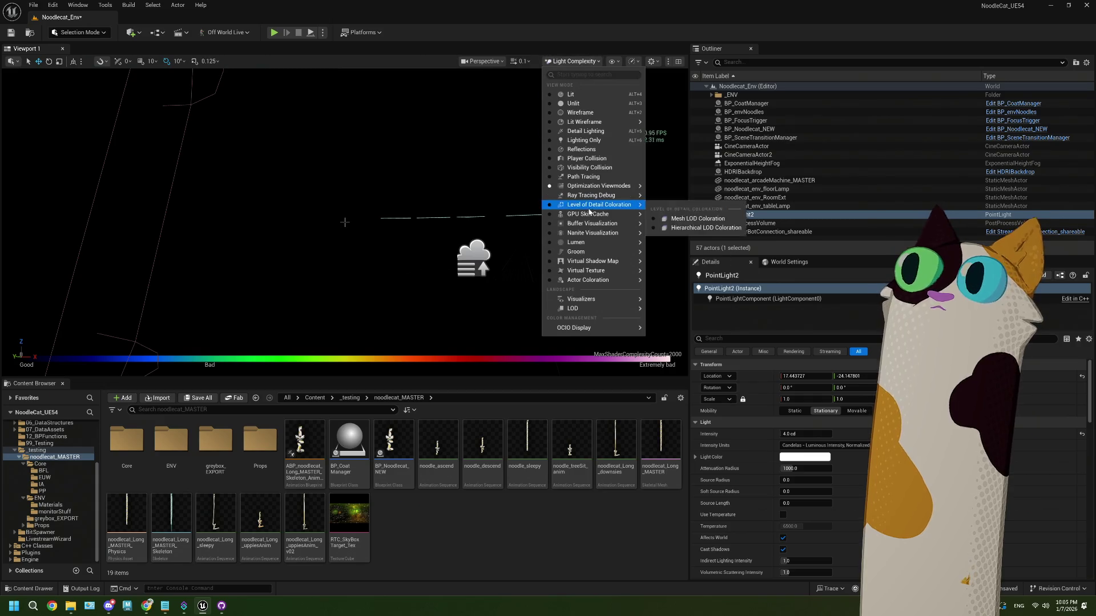
View the scene in Shader Complexity, then in Stationary Light Overlap mode
{"action": "mouse_move", "coordinate": [605, 185]}
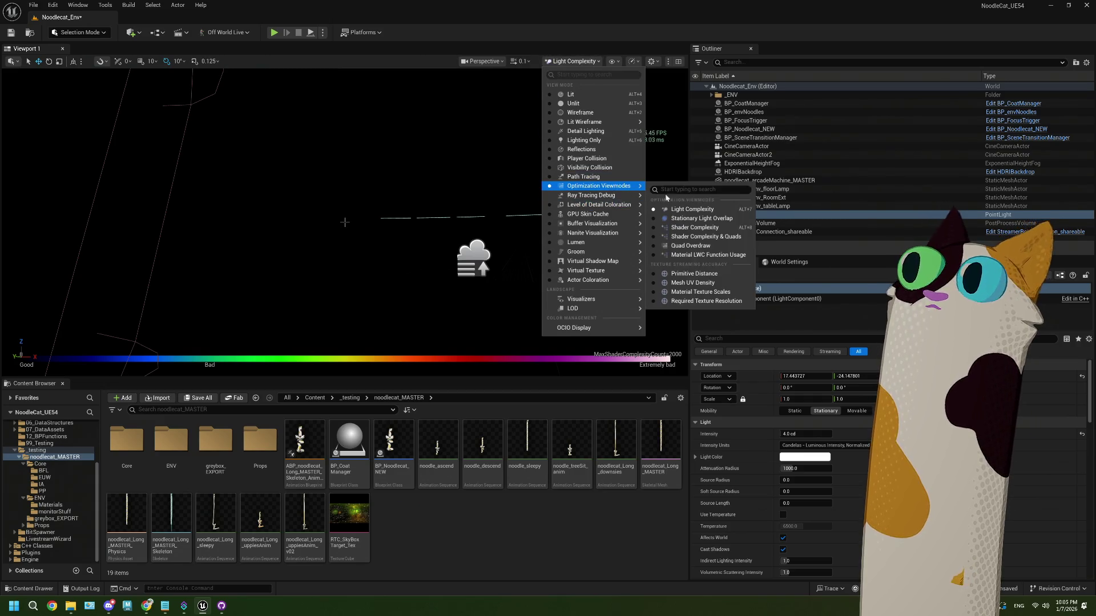
{"action": "left_click", "coordinate": [694, 228]}
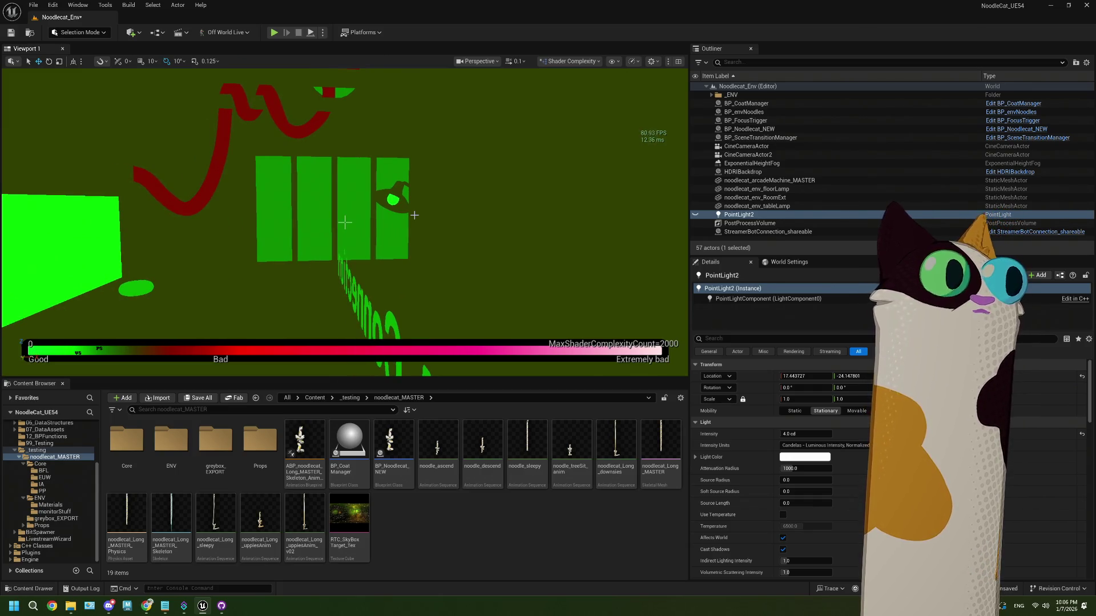
{"action": "left_click", "coordinate": [593, 62]}
{"action": "mouse_move", "coordinate": [614, 186]}
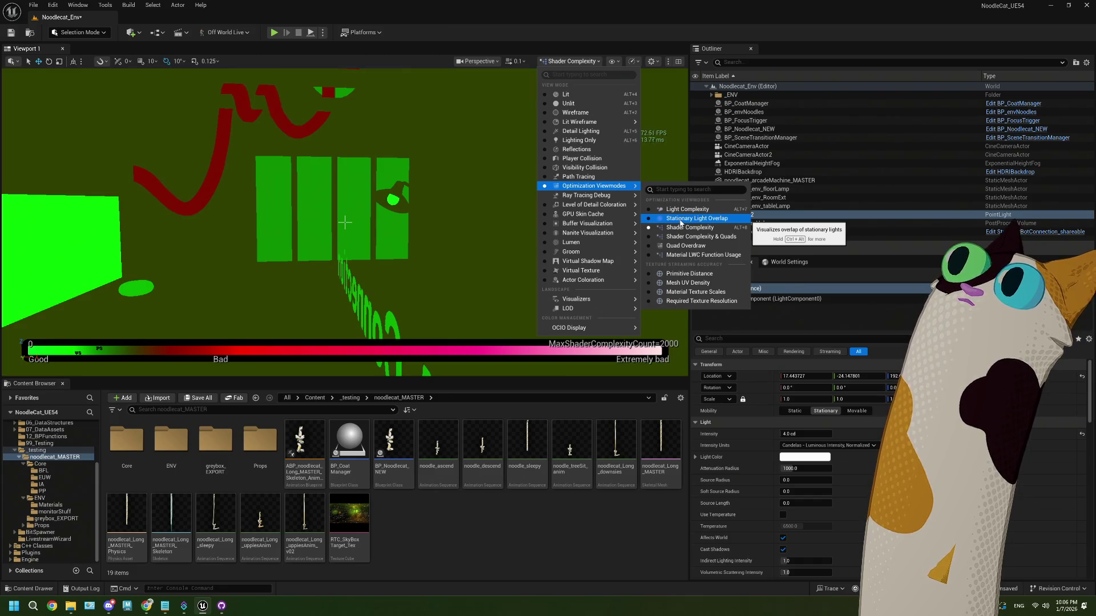
{"action": "left_click", "coordinate": [681, 221]}
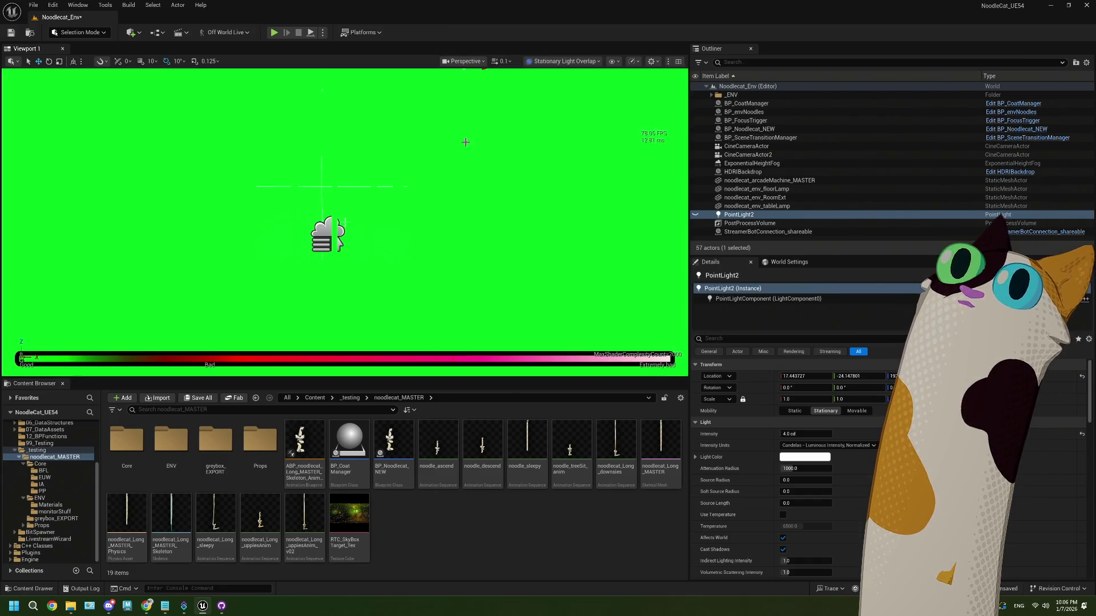
Switch to Shader Complexity & Quads and turn toward the cat and red boards
{"action": "left_click", "coordinate": [541, 63]}
{"action": "mouse_move", "coordinate": [588, 186]}
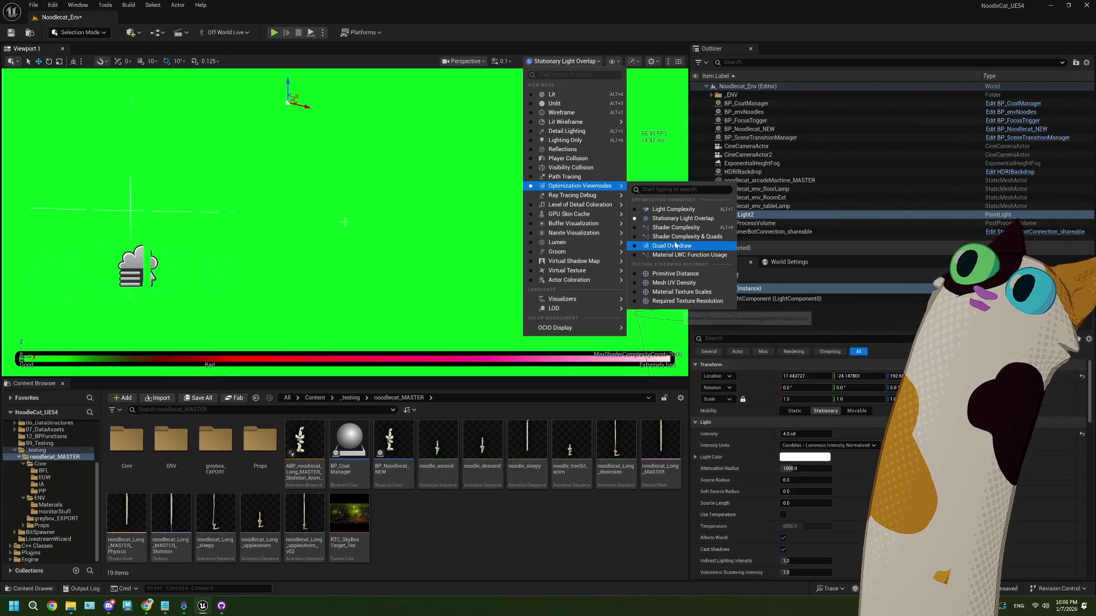
{"action": "left_click", "coordinate": [676, 237]}
{"action": "mouse_move", "coordinate": [363, 222]}
{"action": "left_mouse_down"}
{"action": "mouse_move", "coordinate": [320, 227]}
{"action": "mouse_move", "coordinate": [345, 222]}
{"action": "left_mouse_up"}
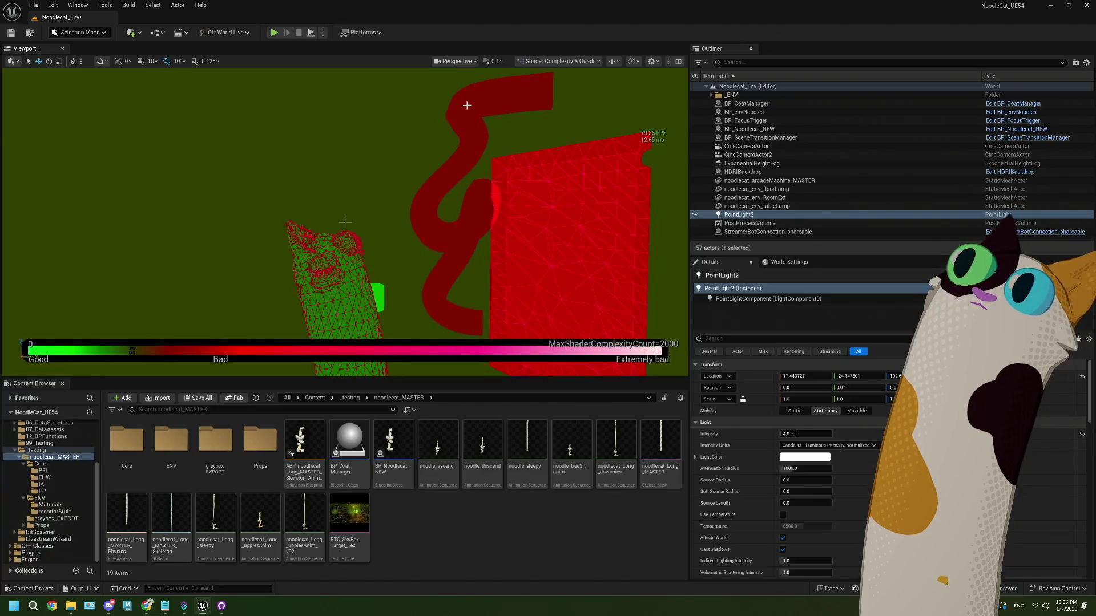
{"action": "left_click", "coordinate": [543, 62]}
{"action": "mouse_move", "coordinate": [600, 186]}
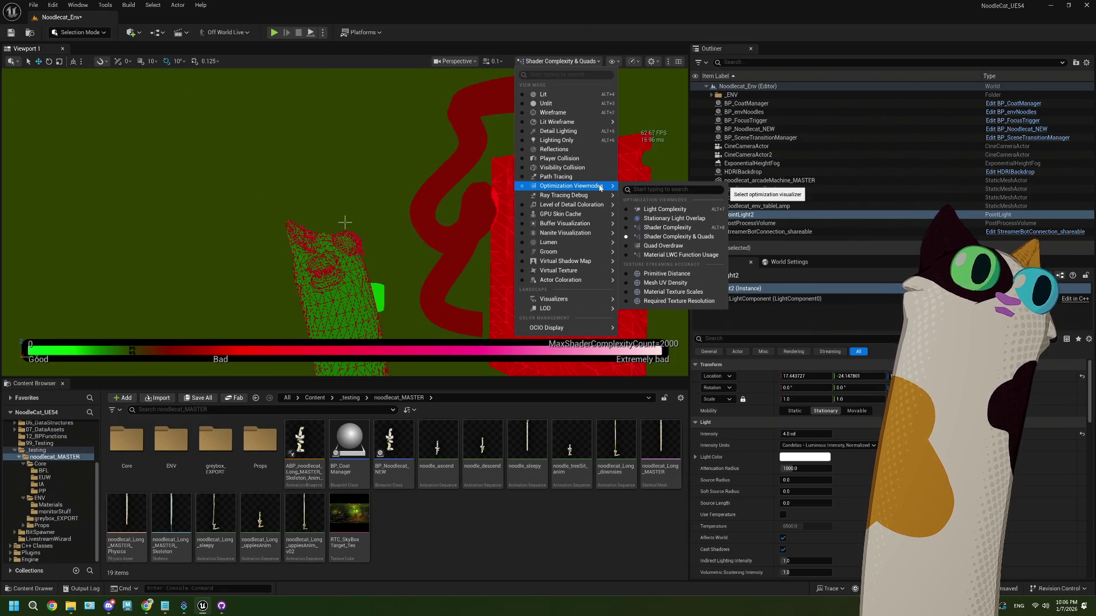
Switch to Light Complexity and orbit around the point light to inspect its range
{"action": "left_click", "coordinate": [658, 212]}
{"action": "mouse_move", "coordinate": [564, 221]}
{"action": "left_mouse_down"}
{"action": "mouse_move", "coordinate": [599, 232]}
{"action": "mouse_move", "coordinate": [540, 226]}
{"action": "left_mouse_up"}
{"action": "mouse_move", "coordinate": [344, 222]}
{"action": "left_mouse_down"}
{"action": "mouse_move", "coordinate": [345, 206]}
{"action": "mouse_move", "coordinate": [345, 222]}
{"action": "left_mouse_up"}
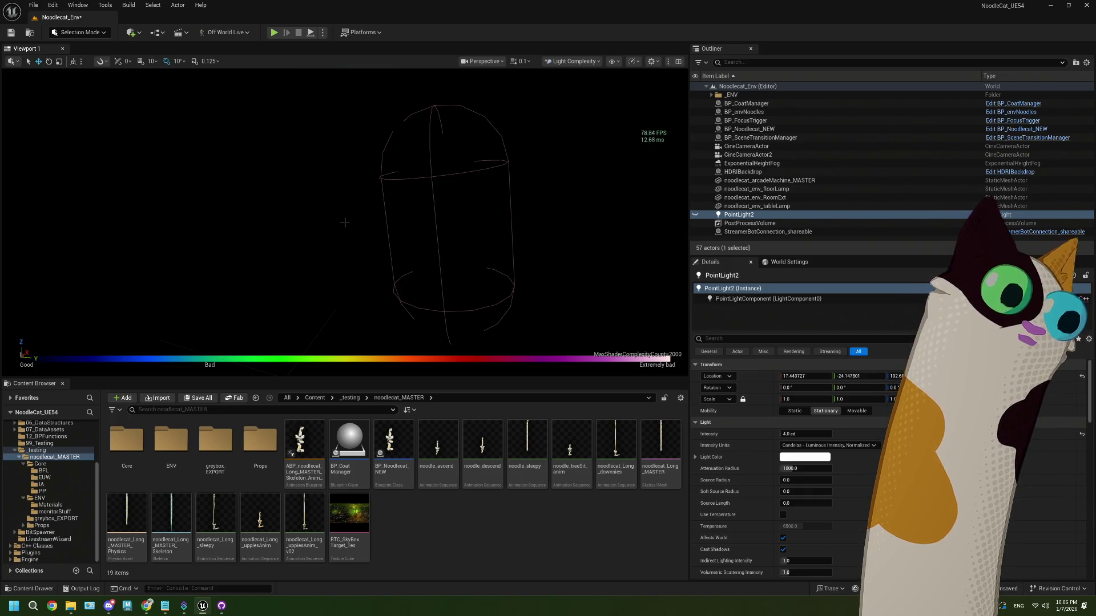
{"action": "left_click_drag", "start_coordinate": [344, 223], "coordinate": [344, 222]}
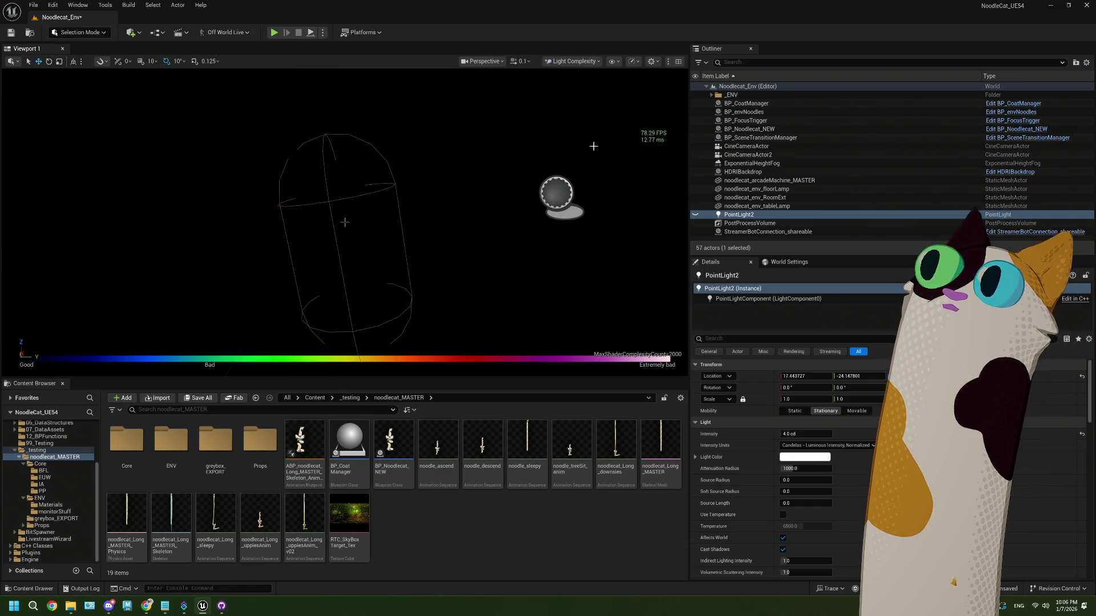
Return the viewport to Lit mode, look around the couch and window, and frame PointLight2
{"action": "left_click", "coordinate": [569, 63]}
{"action": "left_click", "coordinate": [571, 95]}
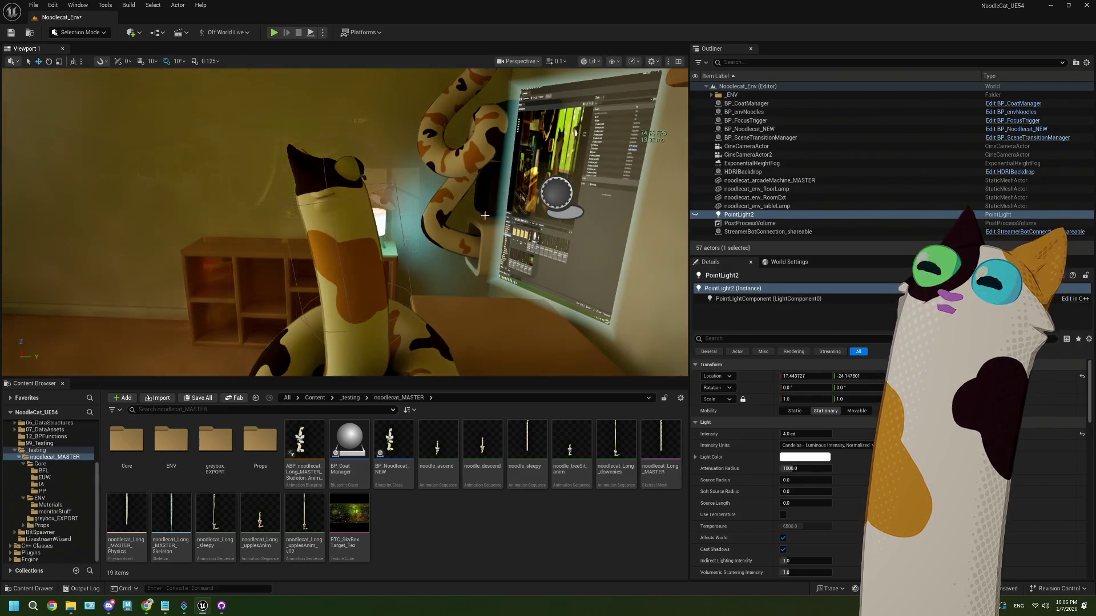
{"action": "left_click_drag", "start_coordinate": [345, 222], "coordinate": [345, 222]}
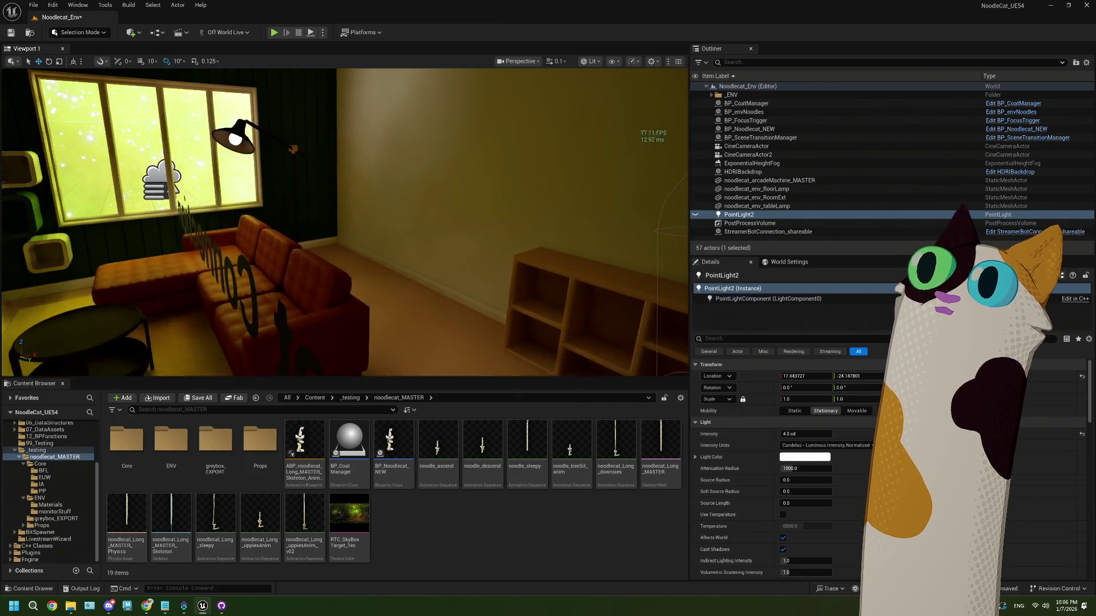
{"action": "left_click_drag", "start_coordinate": [341, 309], "coordinate": [386, 289]}
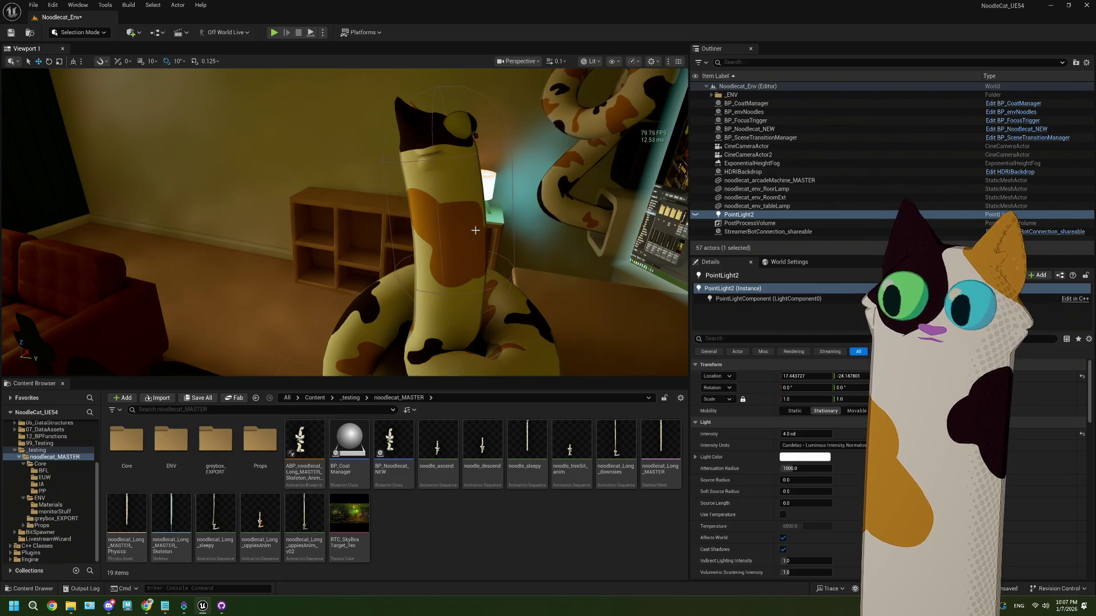
{"action": "key", "text": "f"}
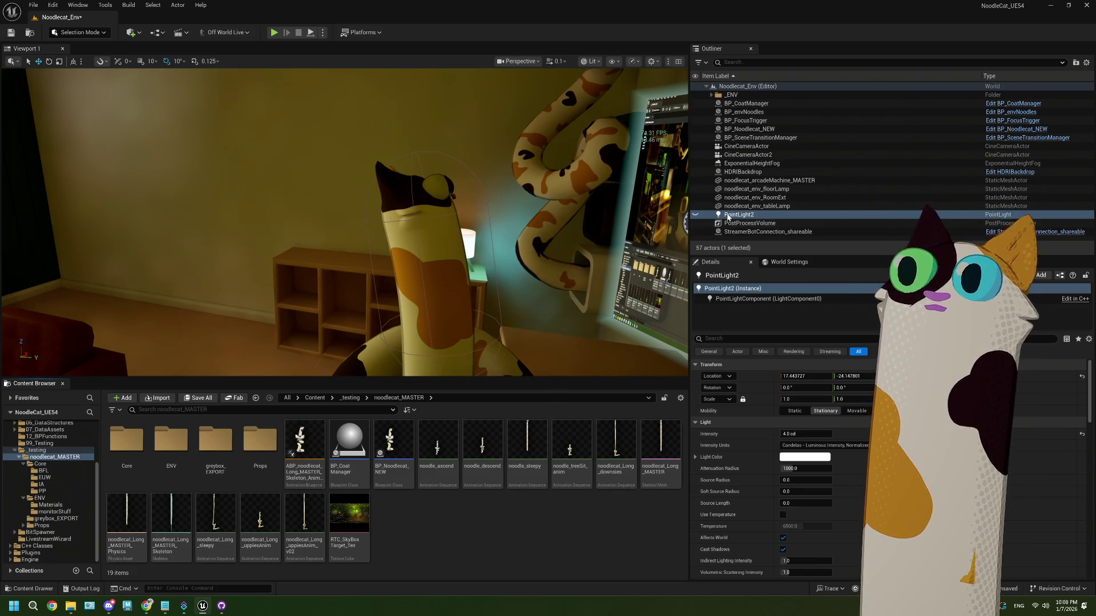
Delete PointLight2 from the Noodlecat_Env level, leaving 56 actors in the Outliner
{"action": "key", "text": "Delete"}
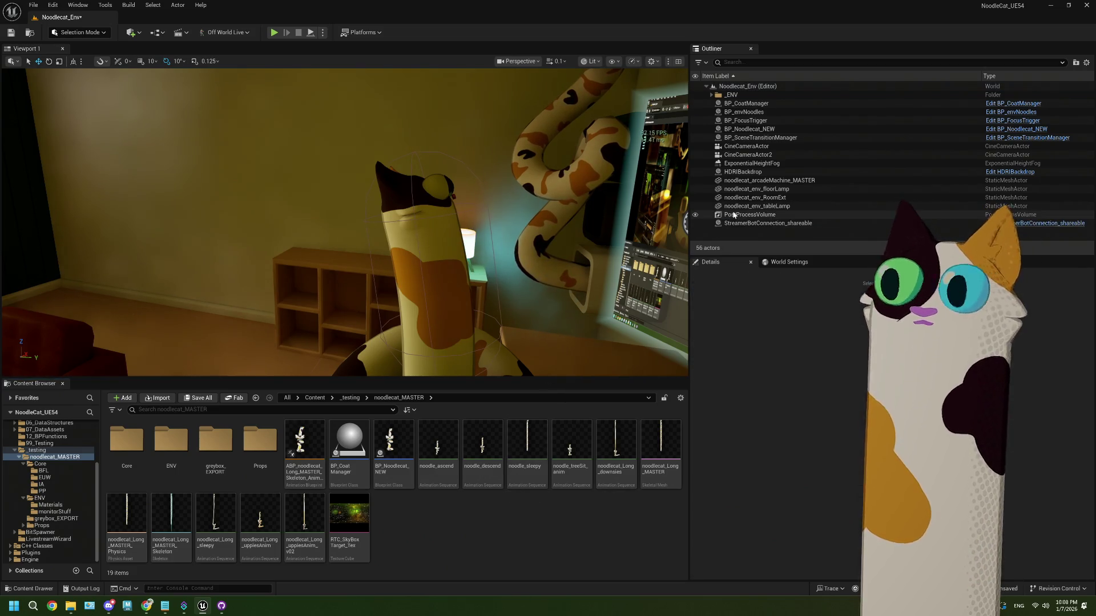
Add a Rect Light to the level from the Quick Add Lights menu
{"action": "left_click", "coordinate": [132, 33]}
{"action": "type", "text": "me"}
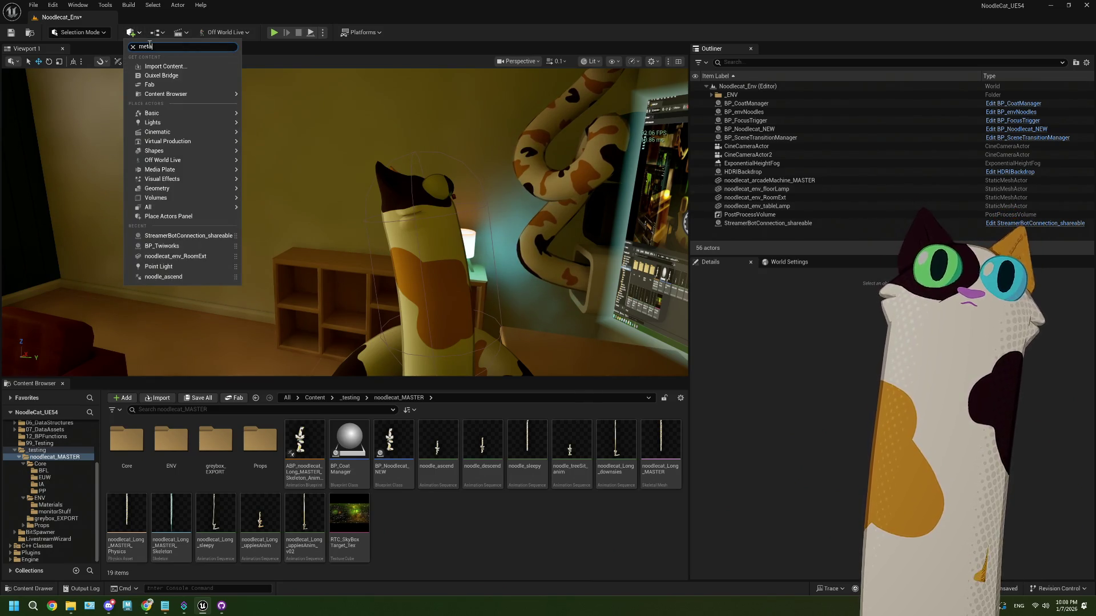
{"action": "key", "text": "BackSpace"}
{"action": "key", "text": "BackSpace"}
{"action": "type", "text": "ga"}
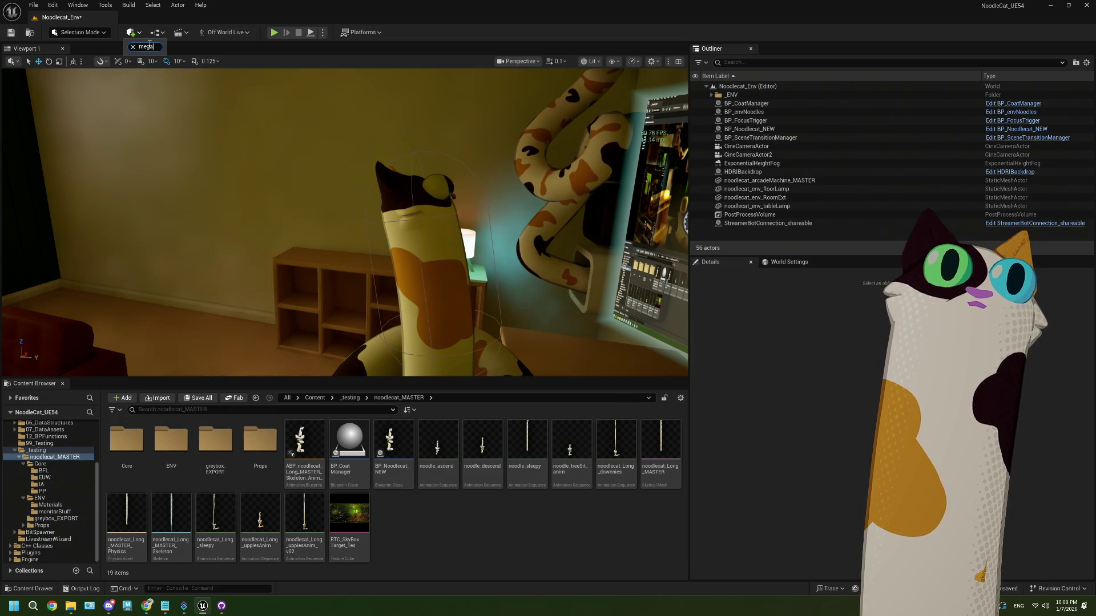
{"action": "key", "text": "BackSpace"}
{"action": "key", "text": "BackSpace"}
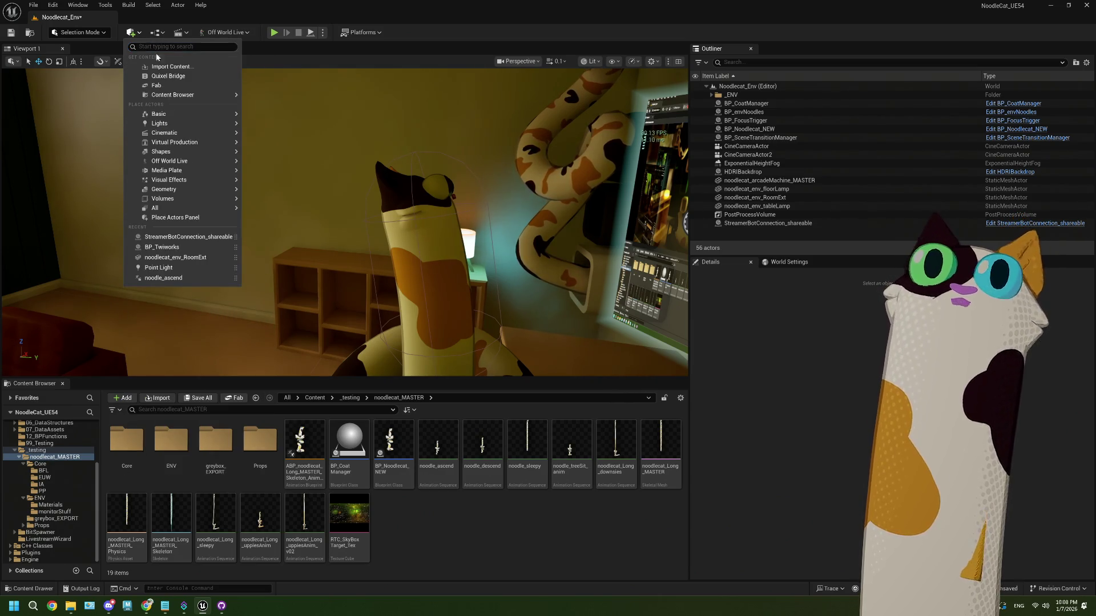
{"action": "mouse_move", "coordinate": [217, 128]}
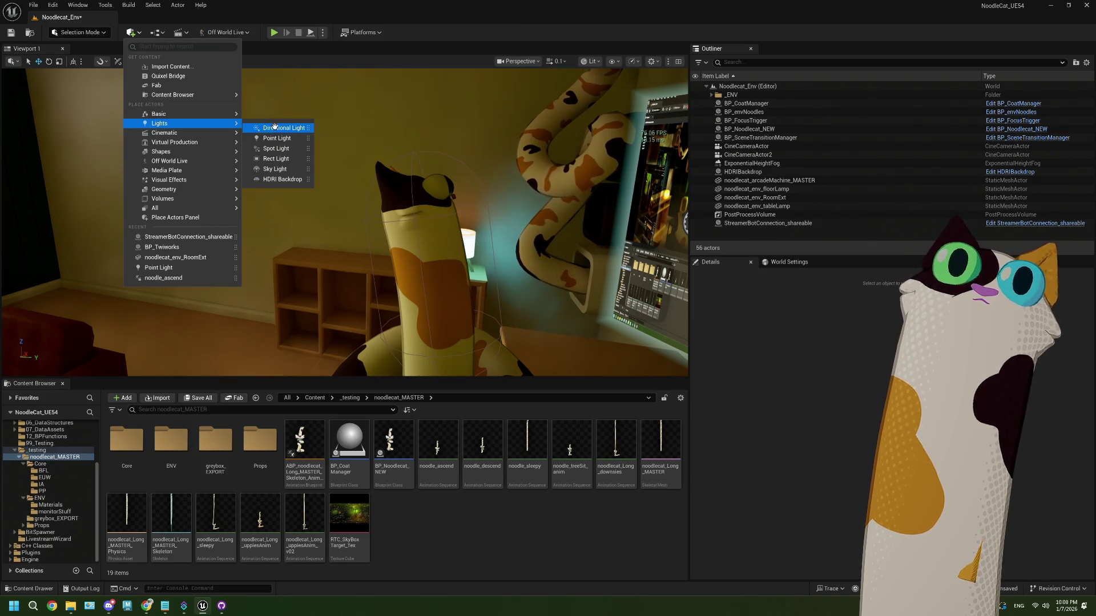
{"action": "left_click", "coordinate": [276, 158]}
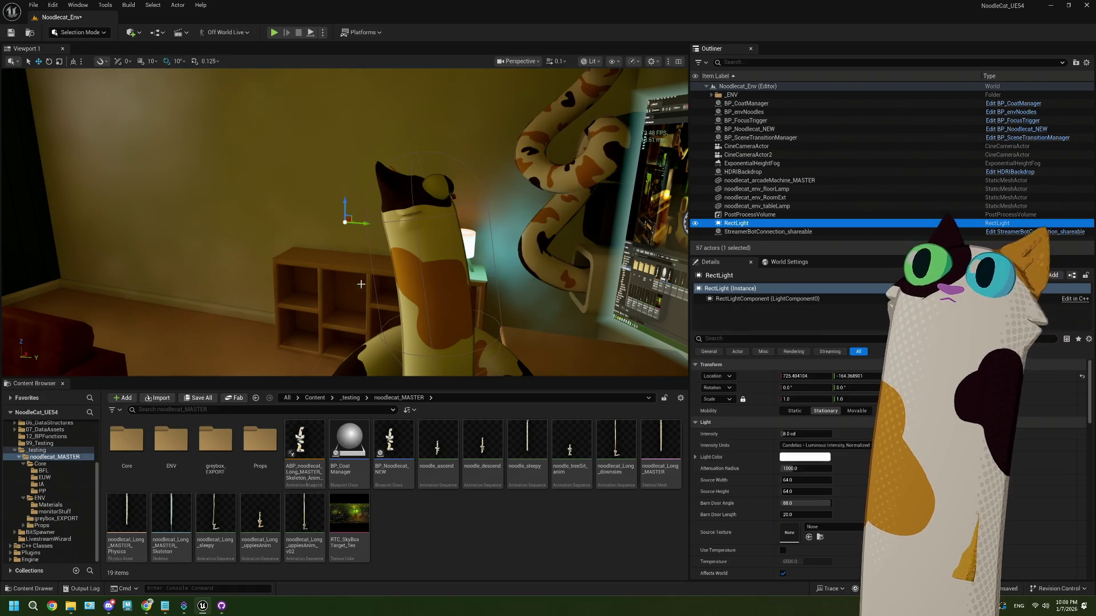
Set the new rect light's Location X and Y to 0
{"action": "left_click", "coordinate": [799, 376]}
{"action": "type", "text": "0"}
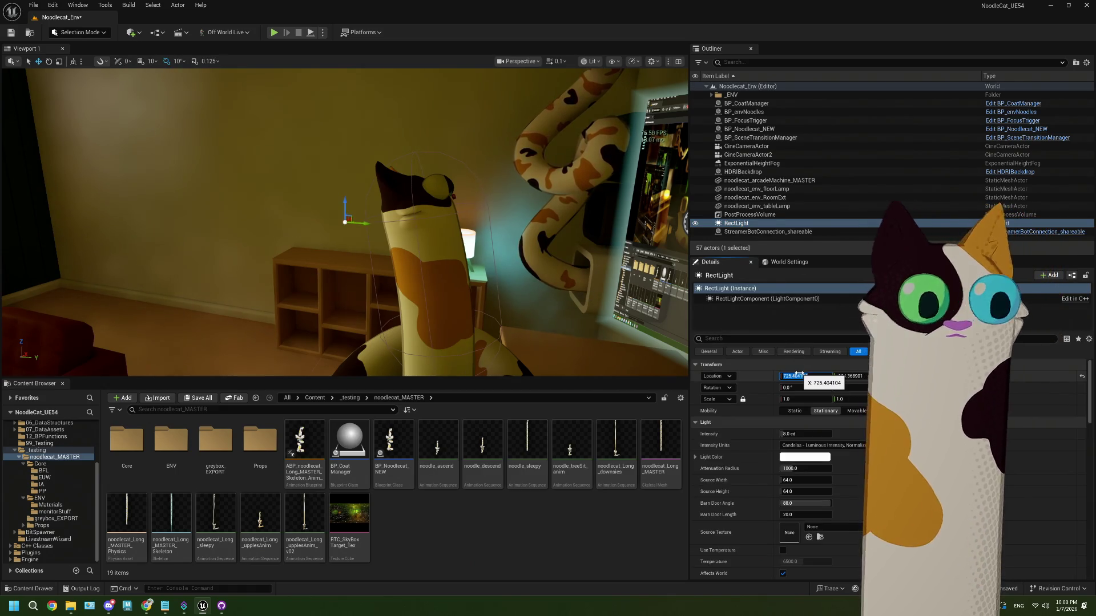
{"action": "key", "text": "Tab"}
{"action": "type", "text": "0"}
{"action": "key", "text": "Tab"}
{"action": "type", "text": "0"}
{"action": "key", "text": "Tab"}
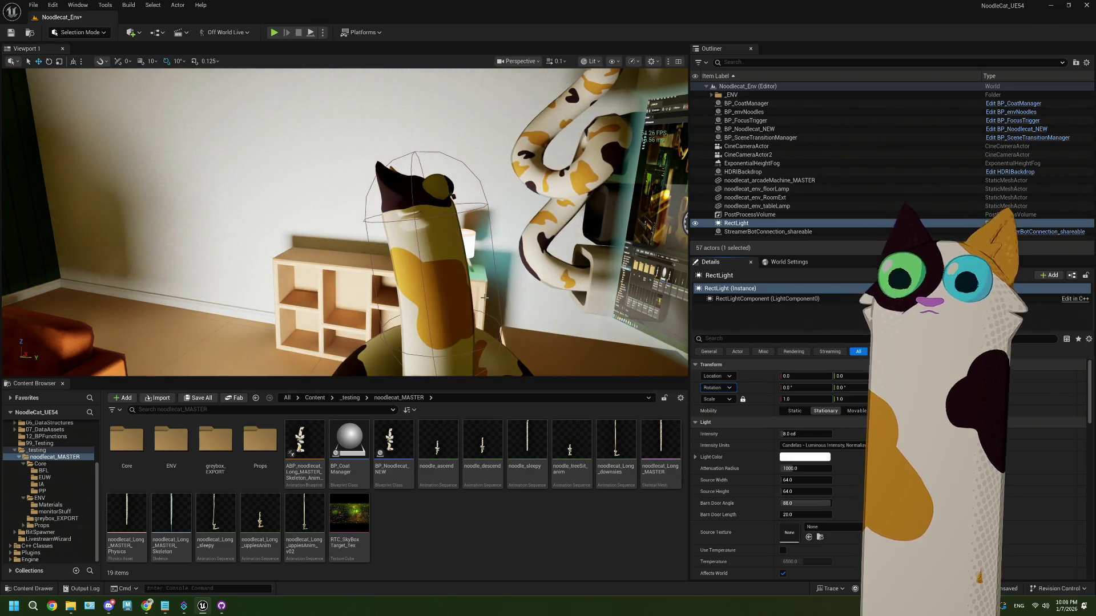
{"action": "left_click", "coordinate": [731, 339]}
{"action": "type", "text": "meg"}
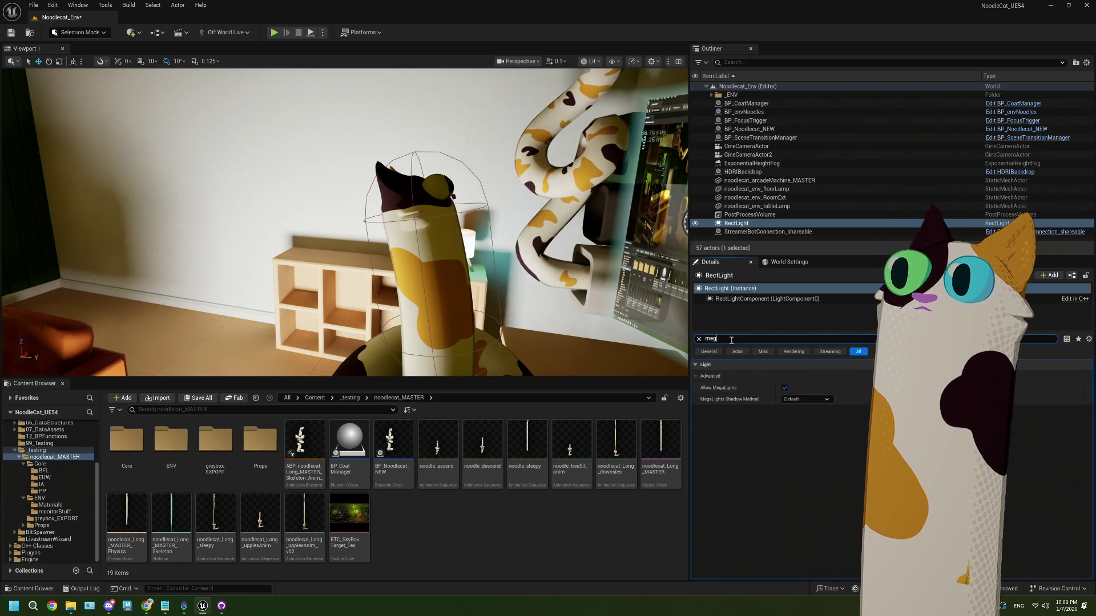
Set the rect light's MegaLights Shadow Method to Ray Tracing
{"action": "left_click", "coordinate": [813, 401]}
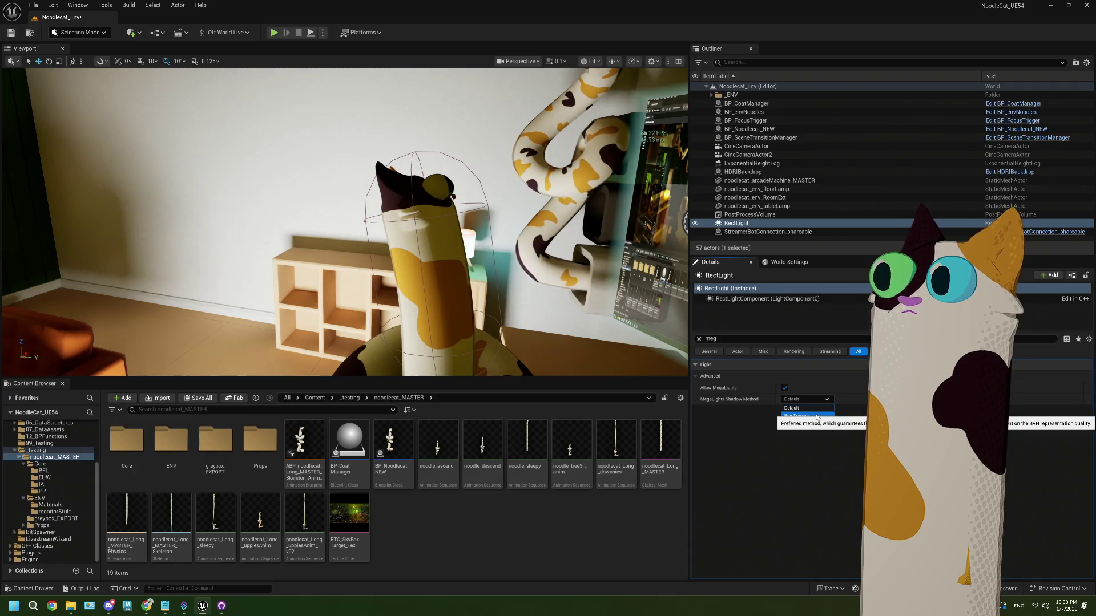
{"action": "left_click", "coordinate": [816, 416]}
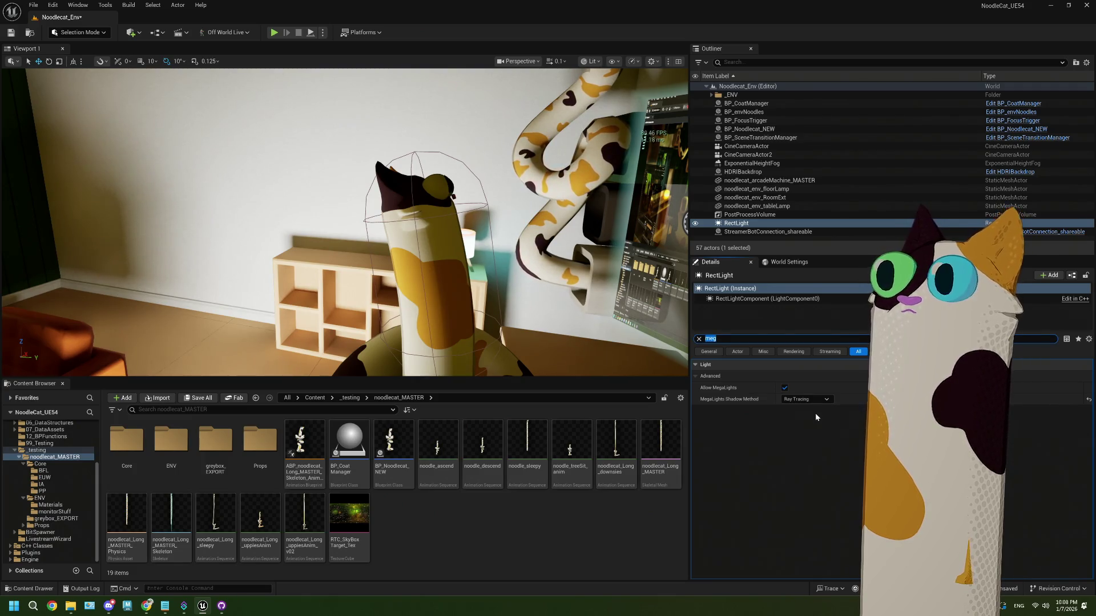
{"action": "left_click", "coordinate": [698, 339]}
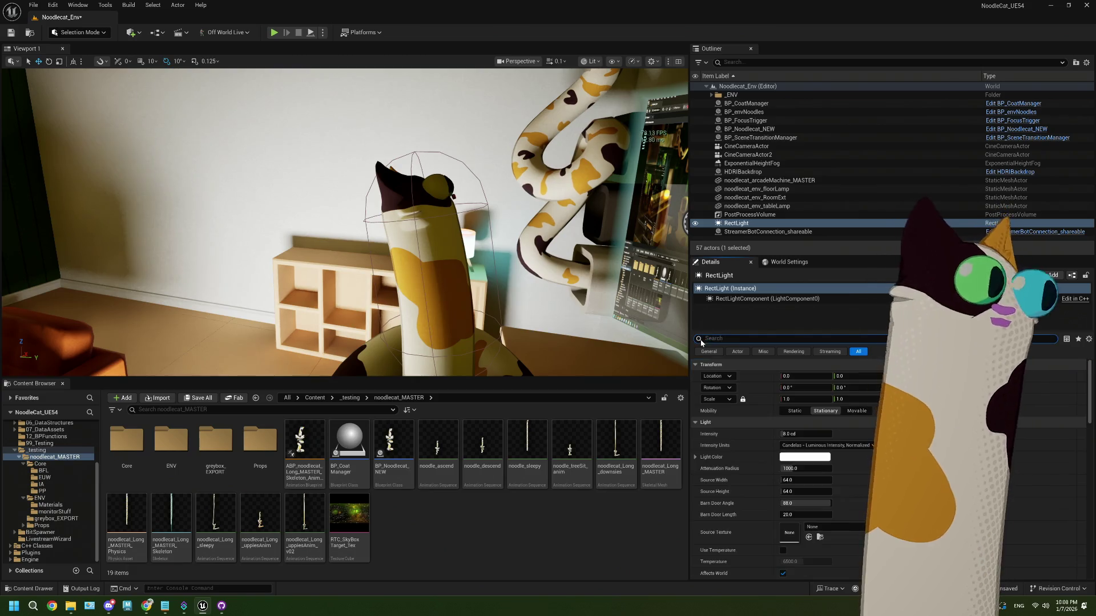
Slide the rect light across the floor beside the sofa, then delete it
{"action": "mouse_move", "coordinate": [153, 206]}
{"action": "left_mouse_down"}
{"action": "mouse_move", "coordinate": [131, 263]}
{"action": "mouse_move", "coordinate": [154, 257]}
{"action": "mouse_move", "coordinate": [154, 273]}
{"action": "left_mouse_up"}
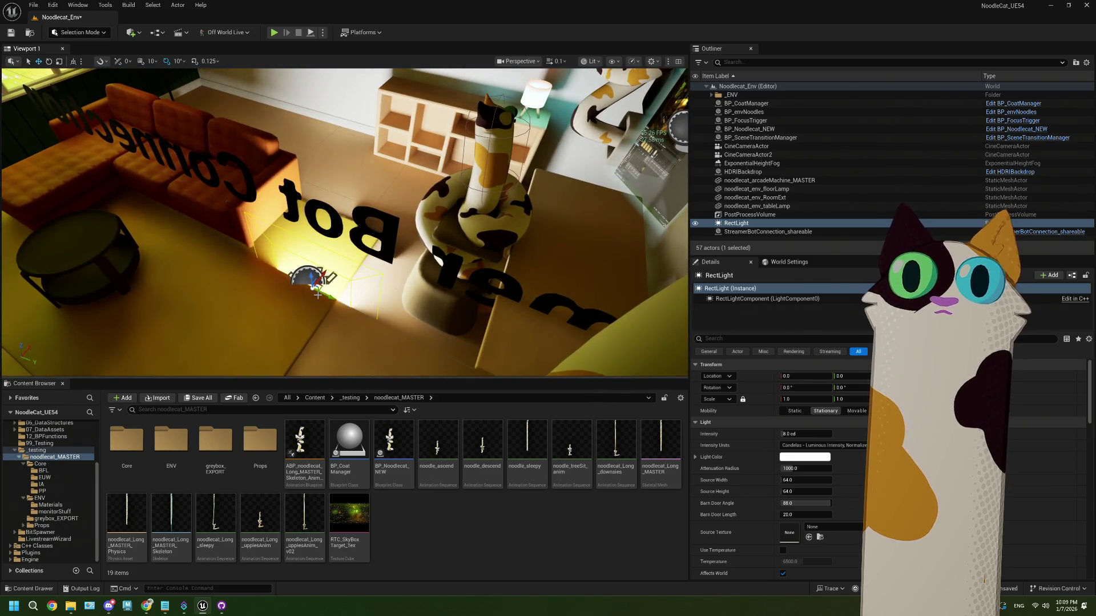
{"action": "left_click_drag", "start_coordinate": [321, 293], "coordinate": [564, 326]}
{"action": "key", "text": "Delete"}
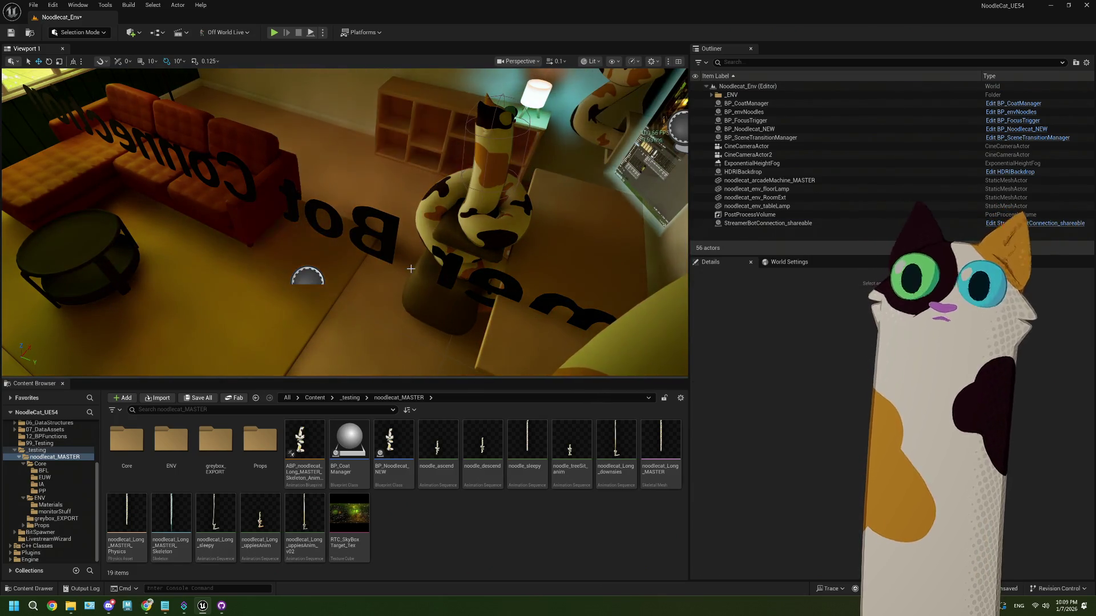
{"action": "left_click", "coordinate": [494, 162]}
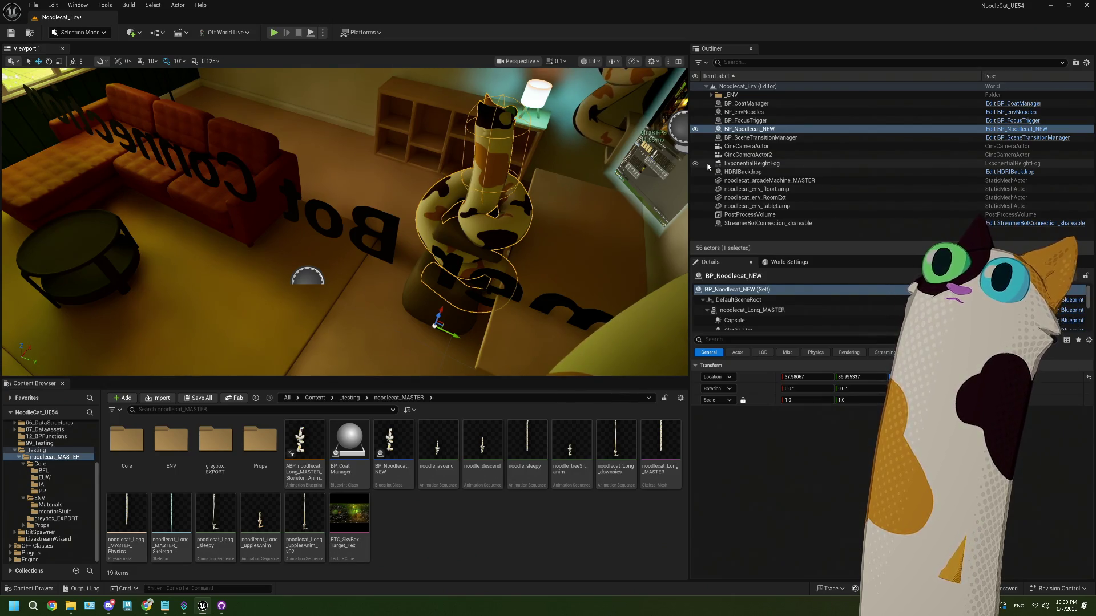
Open the BP_Noodlecat_NEW Blueprint full-screen and inspect noodlecat_Long_MASTER's child components
{"action": "double_click", "coordinate": [393, 442]}
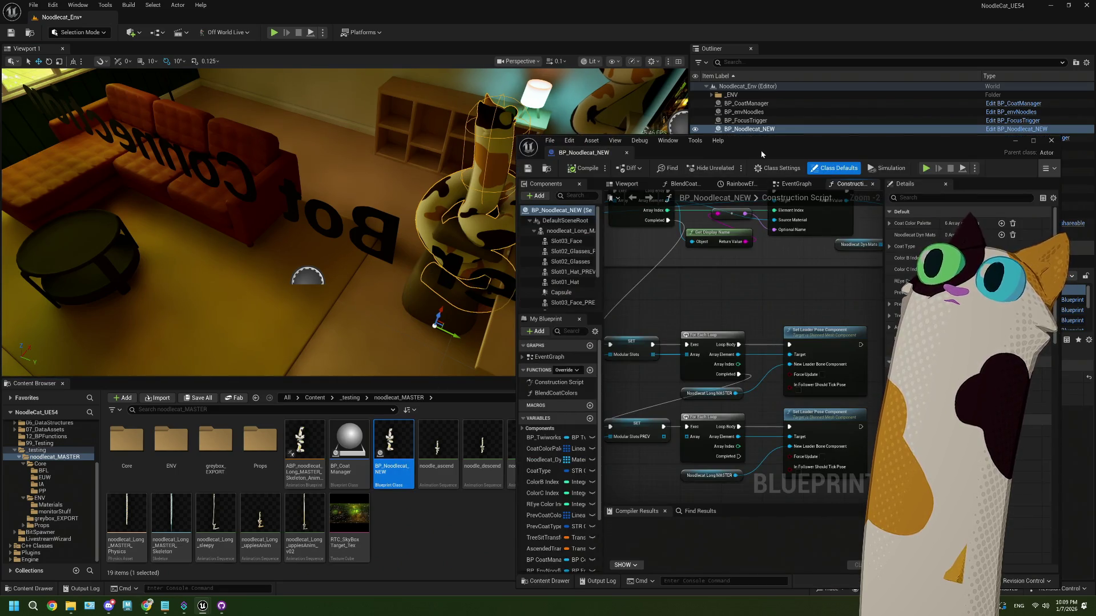
{"action": "double_click", "coordinate": [761, 150]}
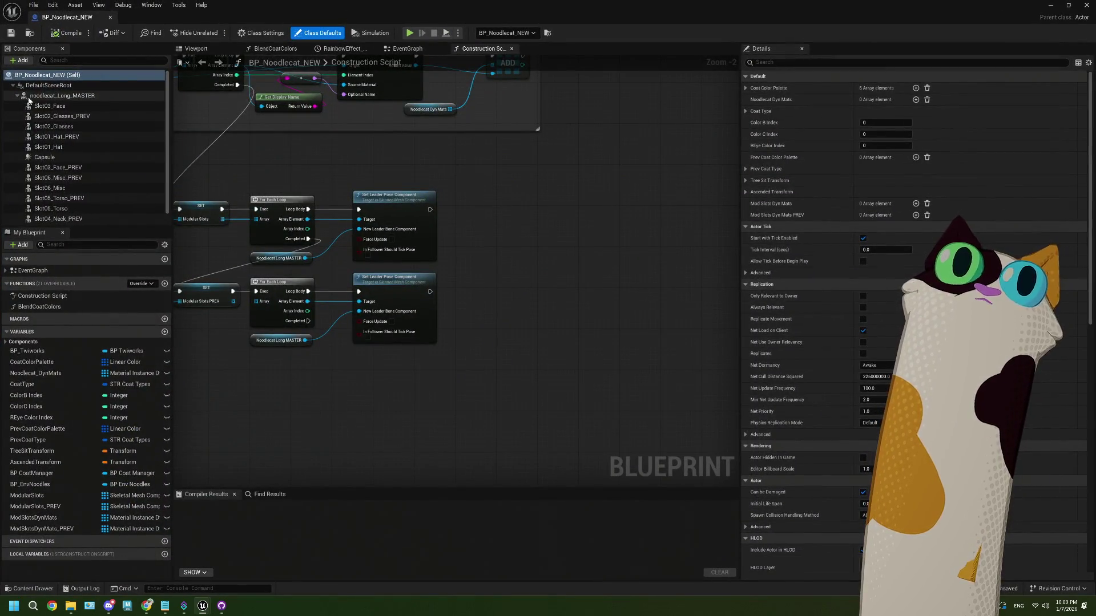
{"action": "left_click", "coordinate": [18, 97]}
{"action": "left_click", "coordinate": [18, 96]}
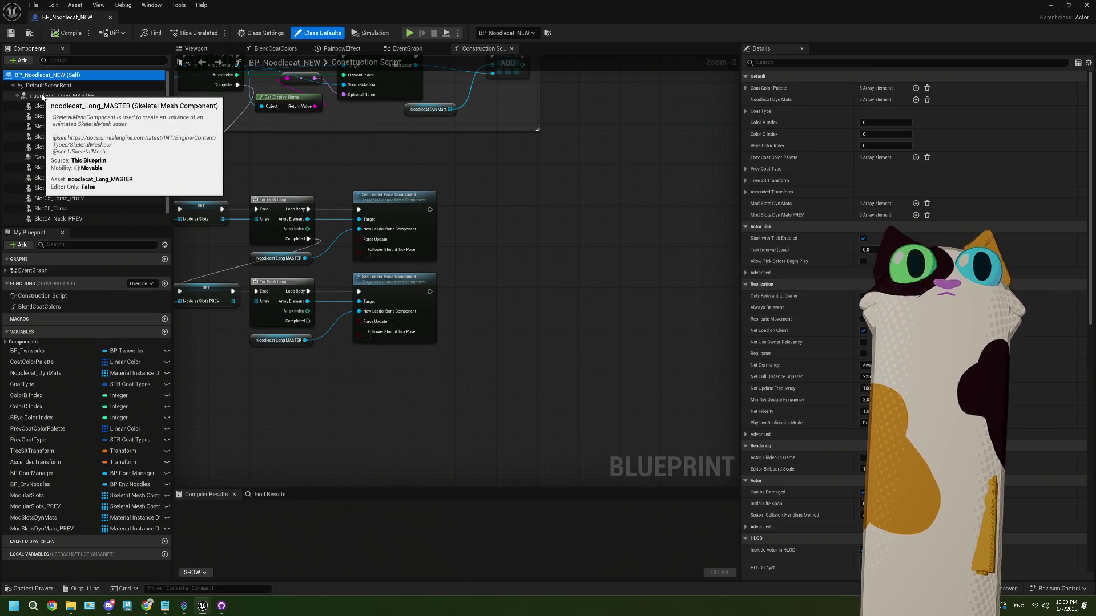
{"action": "left_click", "coordinate": [18, 96]}
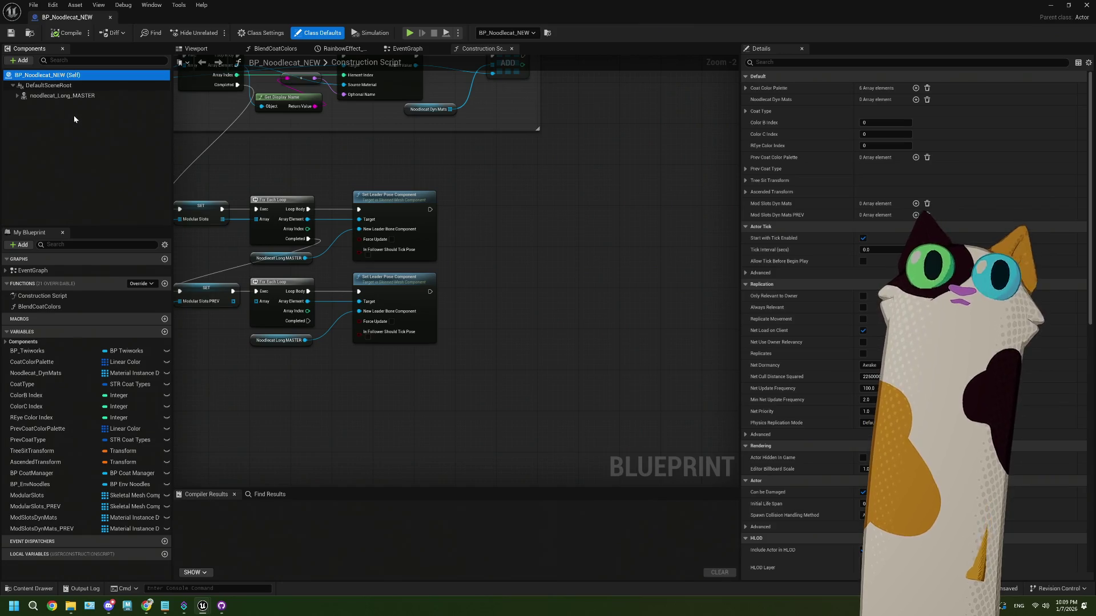
Add a PointLight and a RectLight component to the Blueprint
{"action": "left_click", "coordinate": [10, 63]}
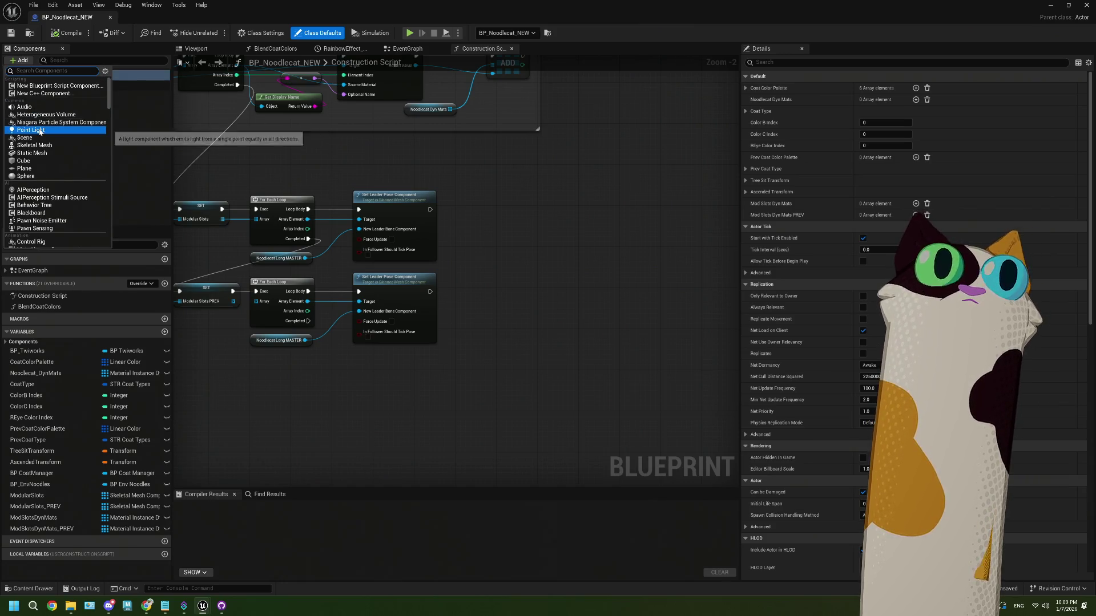
{"action": "left_click", "coordinate": [97, 130]}
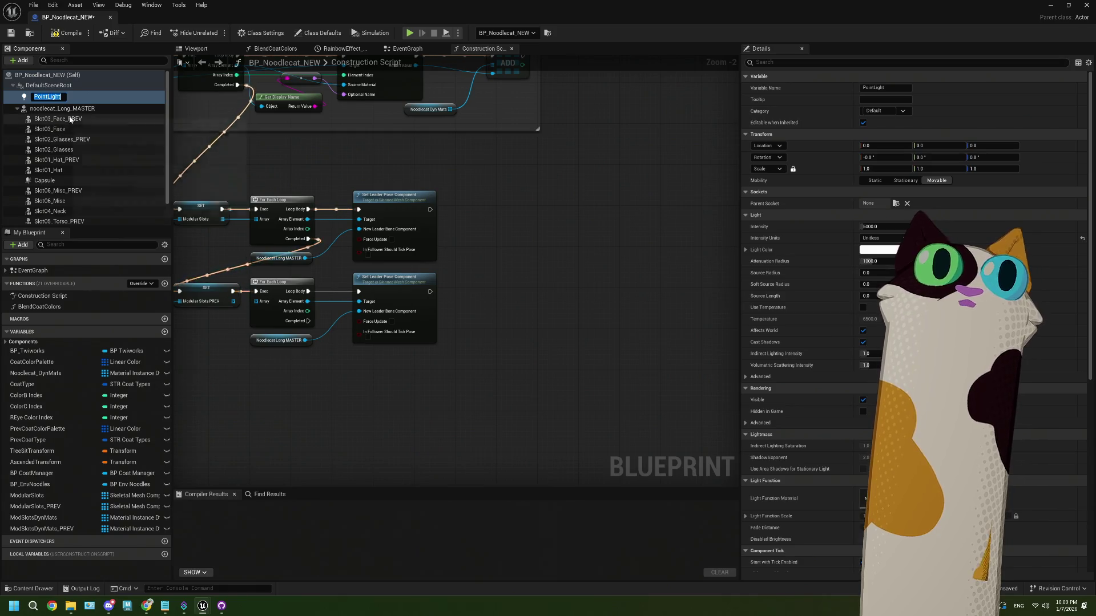
{"action": "left_click", "coordinate": [78, 97]}
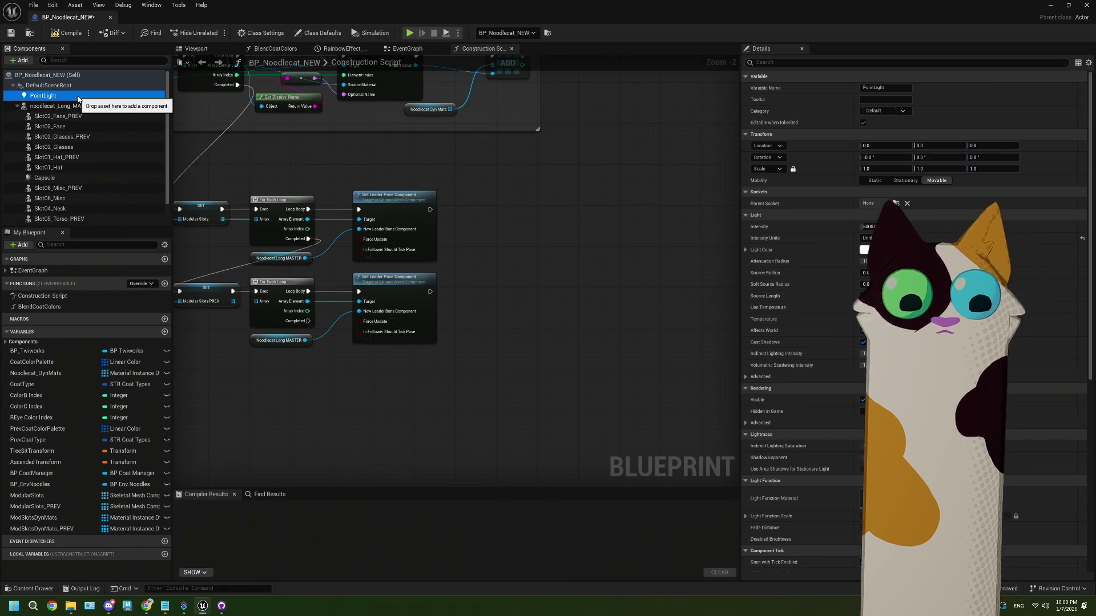
{"action": "left_click", "coordinate": [21, 60]}
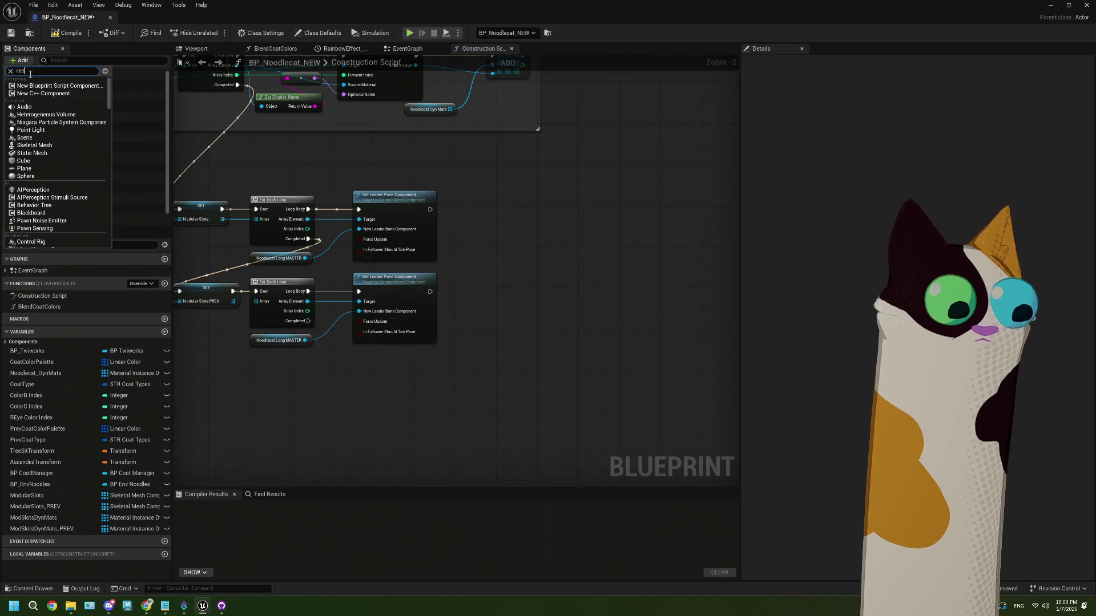
{"action": "key", "text": "Escape"}
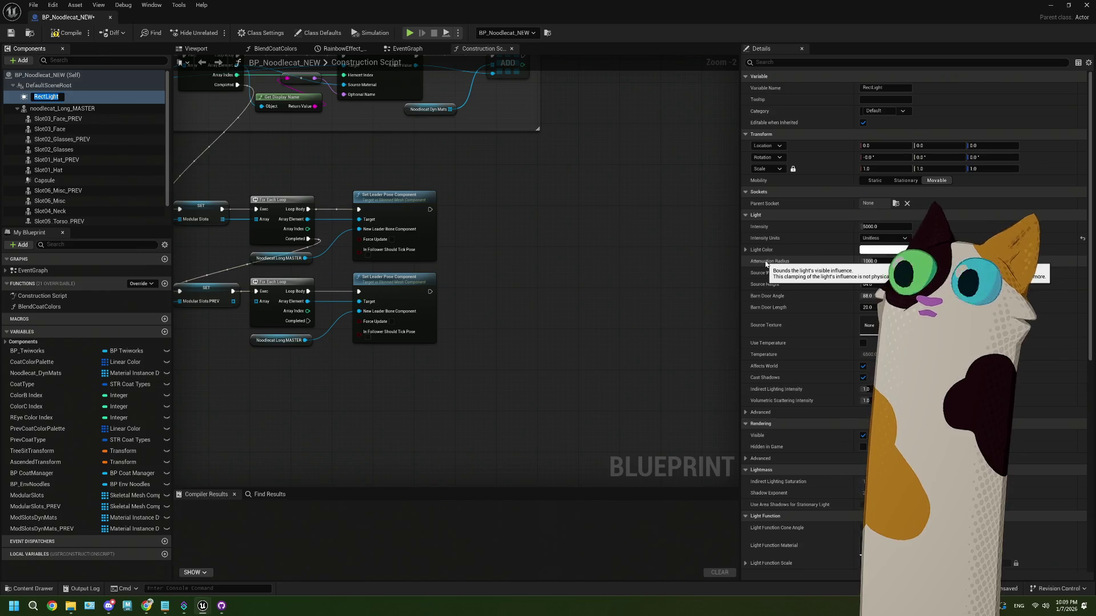
{"action": "key", "text": "Return"}
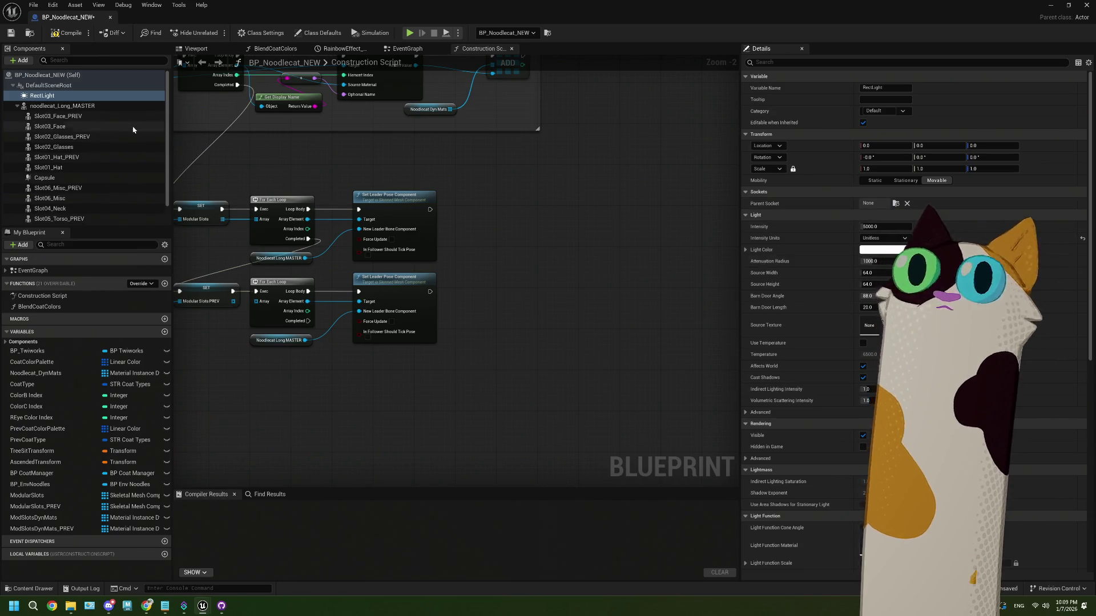
Attach RectLight under noodlecat_Long_MASTER at the noodlecat_root socket
{"action": "left_click_drag", "start_coordinate": [43, 95], "coordinate": [50, 104]}
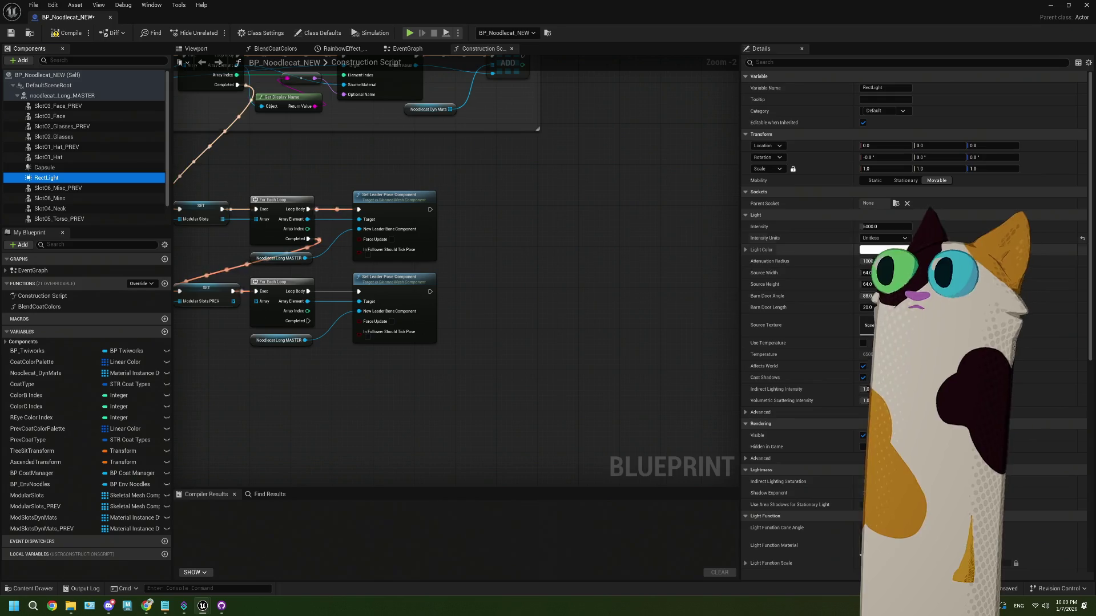
{"action": "left_click", "coordinate": [895, 203]}
{"action": "scroll", "coordinate": [913, 237], "scroll_direction": "down", "scroll_amount": 2}
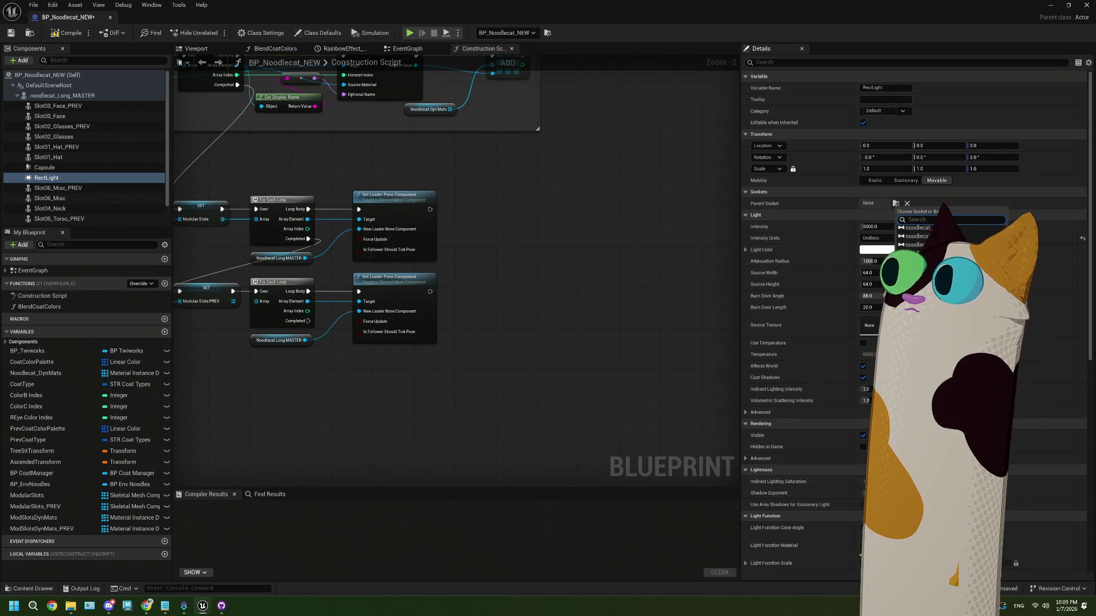
{"action": "left_click", "coordinate": [917, 228]}
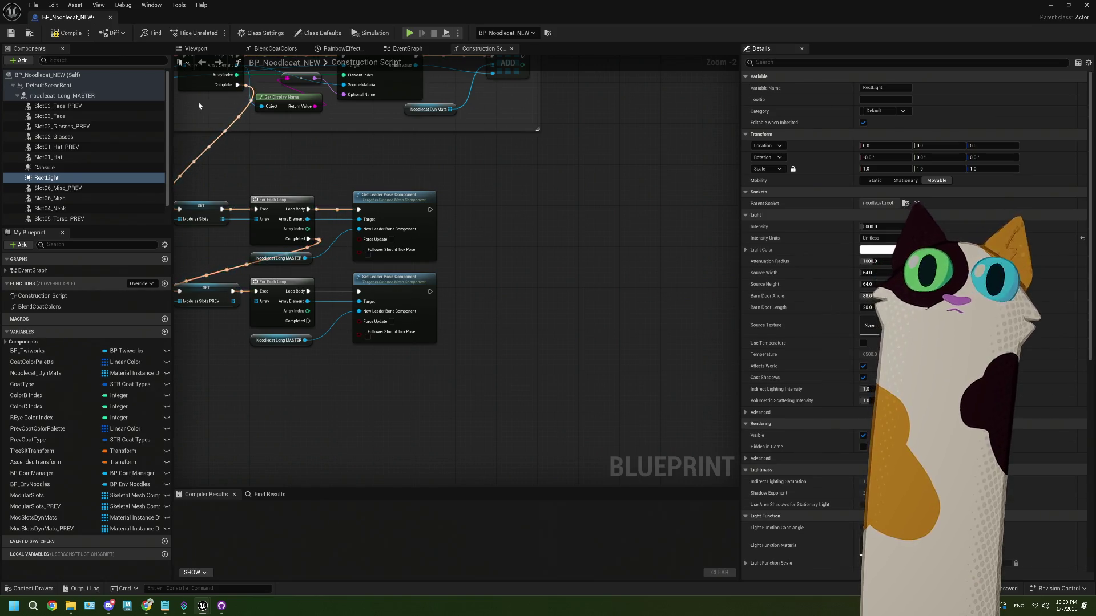
{"action": "left_click", "coordinate": [210, 50]}
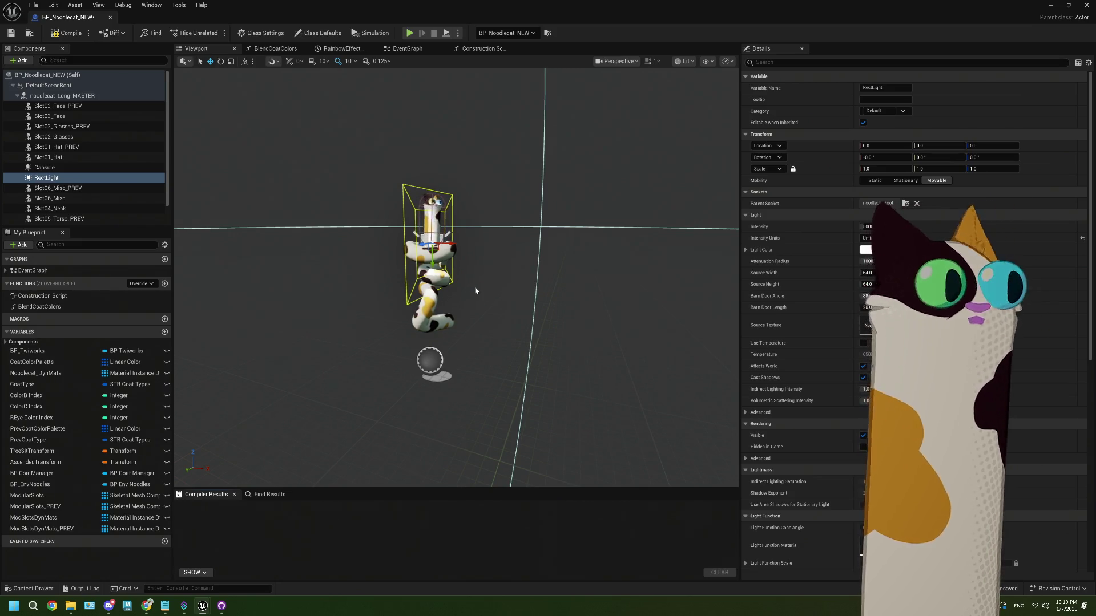
Delete the RectLight component, compile and save BP_Noodlecat_NEW, and close its editor
{"action": "mouse_move", "coordinate": [471, 279]}
{"action": "left_mouse_down"}
{"action": "mouse_move", "coordinate": [473, 337]}
{"action": "mouse_move", "coordinate": [475, 234]}
{"action": "left_mouse_up"}
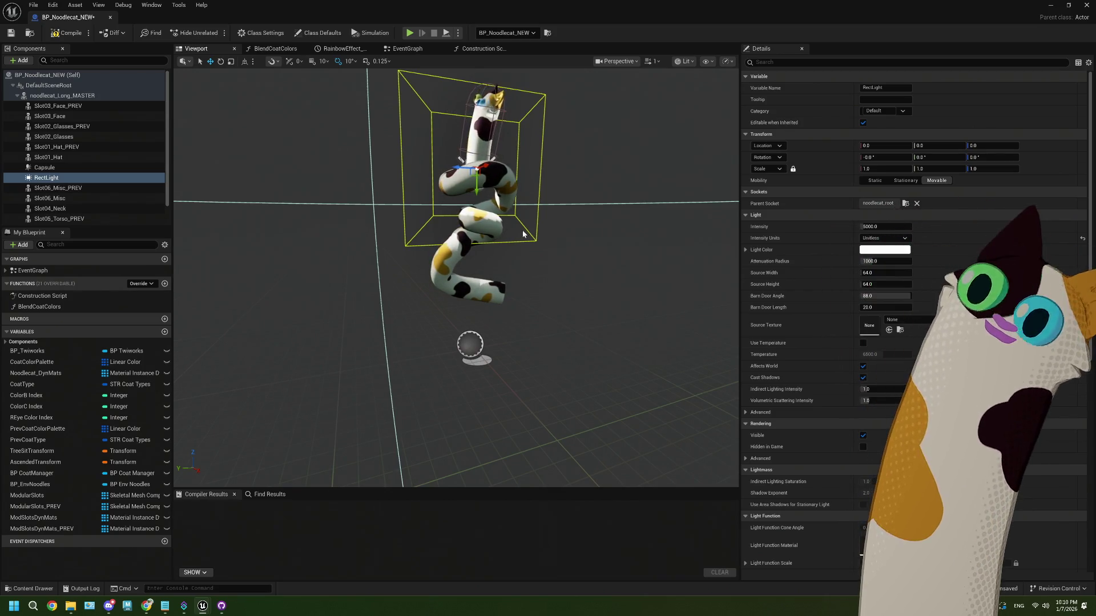
{"action": "left_click", "coordinate": [57, 178]}
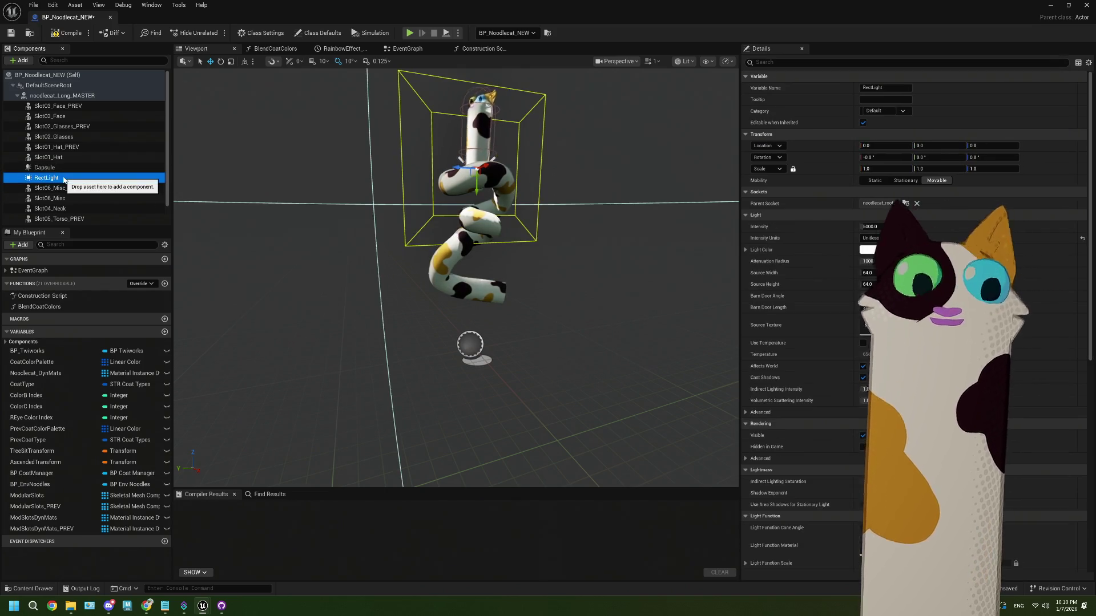
{"action": "key", "text": "Delete"}
{"action": "key", "text": "F7"}
{"action": "key", "text": "ctrl+s"}
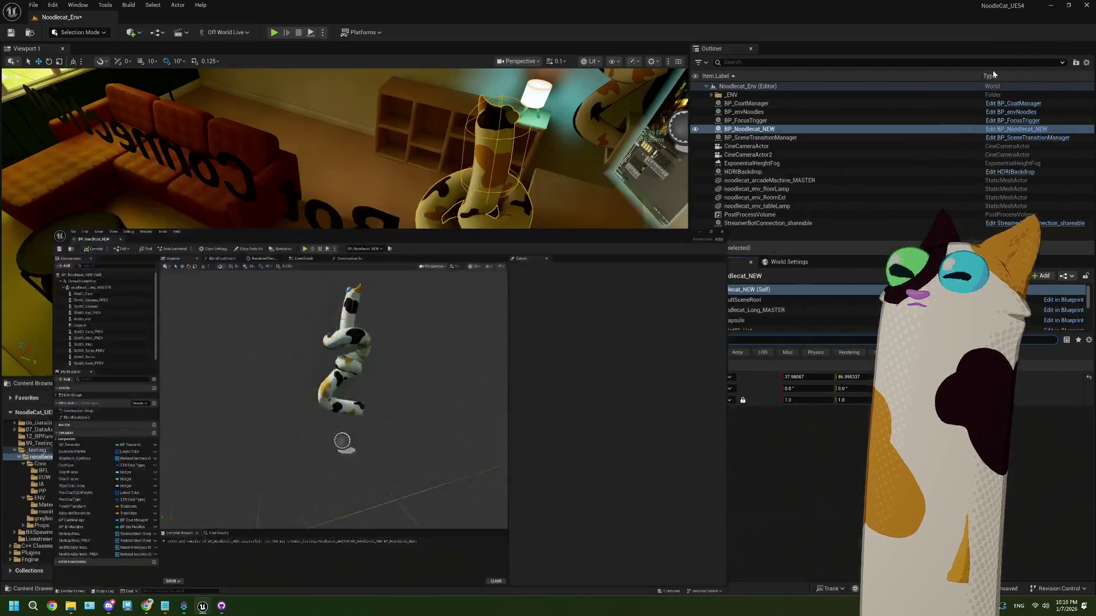
{"action": "left_click", "coordinate": [1051, 5]}
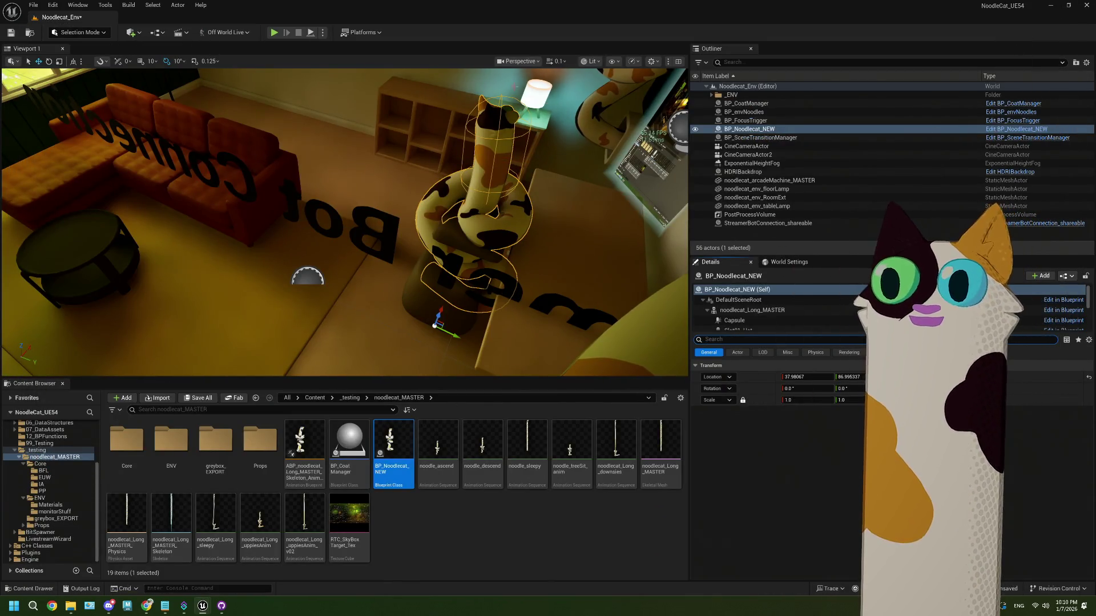
Look through the CineCameraActor in the viewport and clear the Content Browser selection
{"action": "left_click", "coordinate": [517, 61]}
{"action": "left_click", "coordinate": [528, 402]}
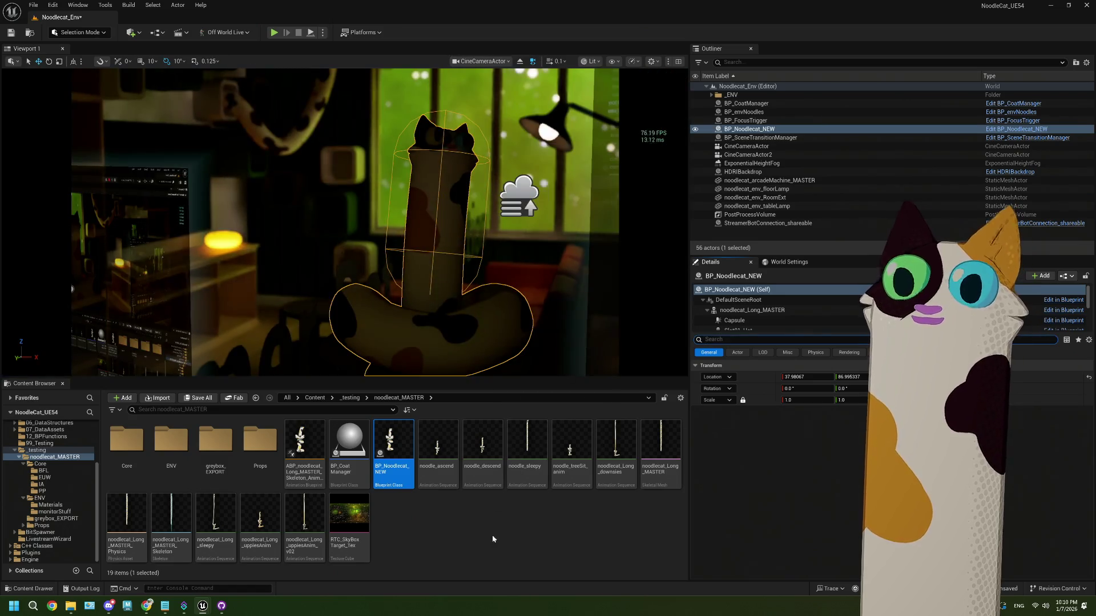
{"action": "left_click", "coordinate": [506, 553]}
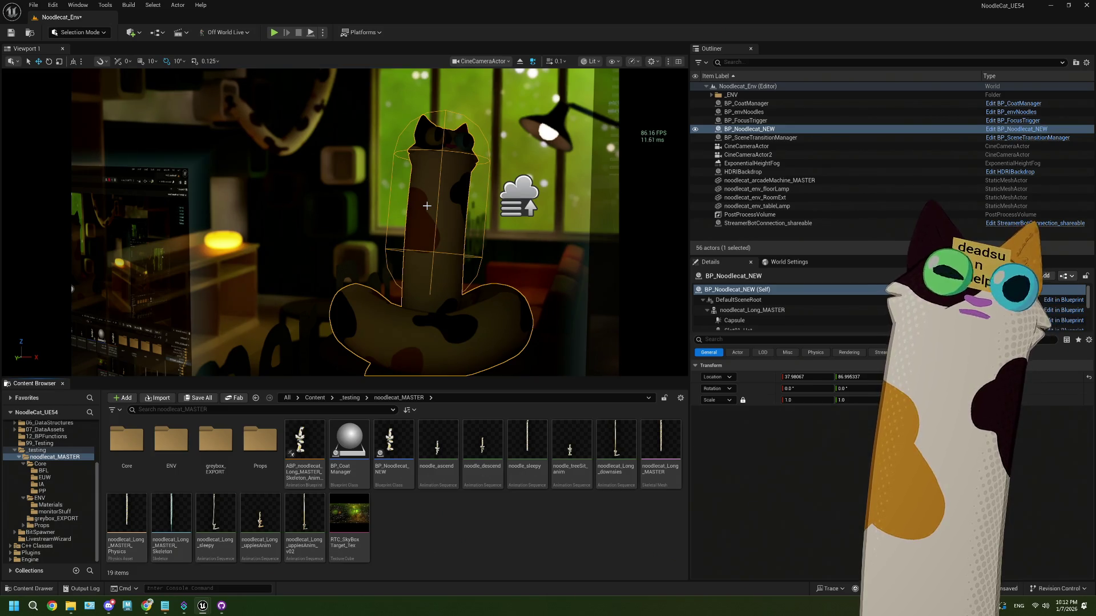
{"action": "left_click", "coordinate": [478, 61]}
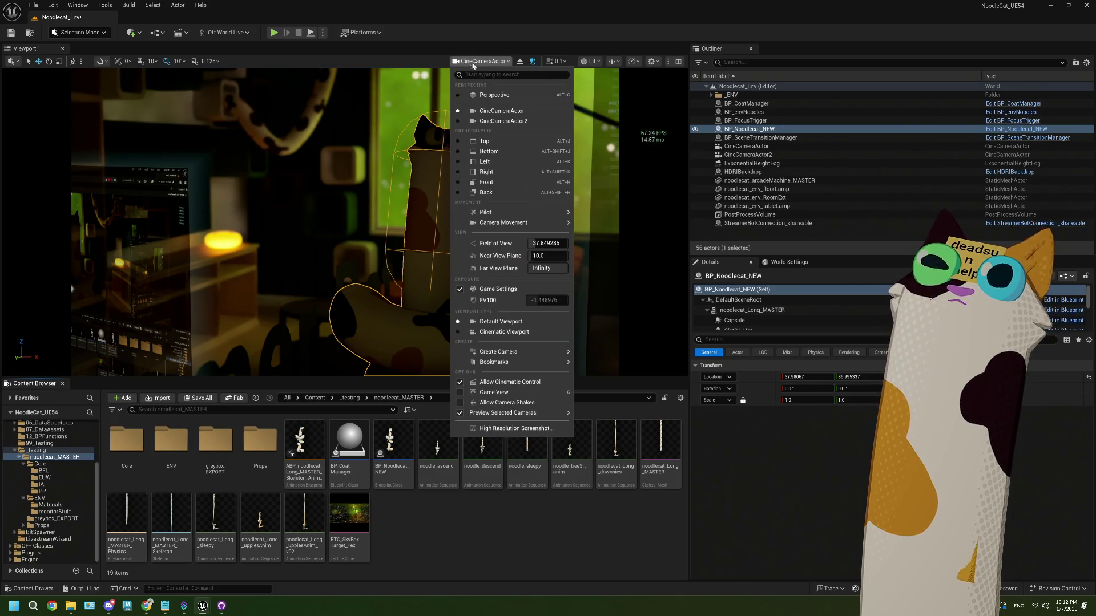
{"action": "left_click", "coordinate": [486, 96]}
{"action": "left_click_drag", "start_coordinate": [443, 170], "coordinate": [436, 170]}
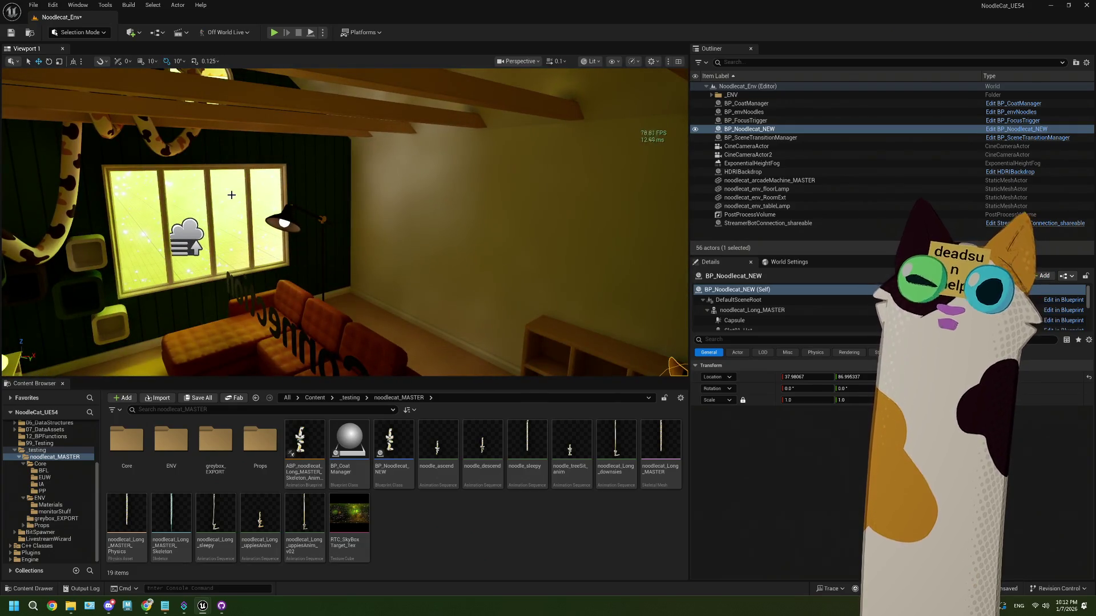
{"action": "key", "text": "f"}
{"action": "left_click_drag", "start_coordinate": [387, 252], "coordinate": [386, 252]}
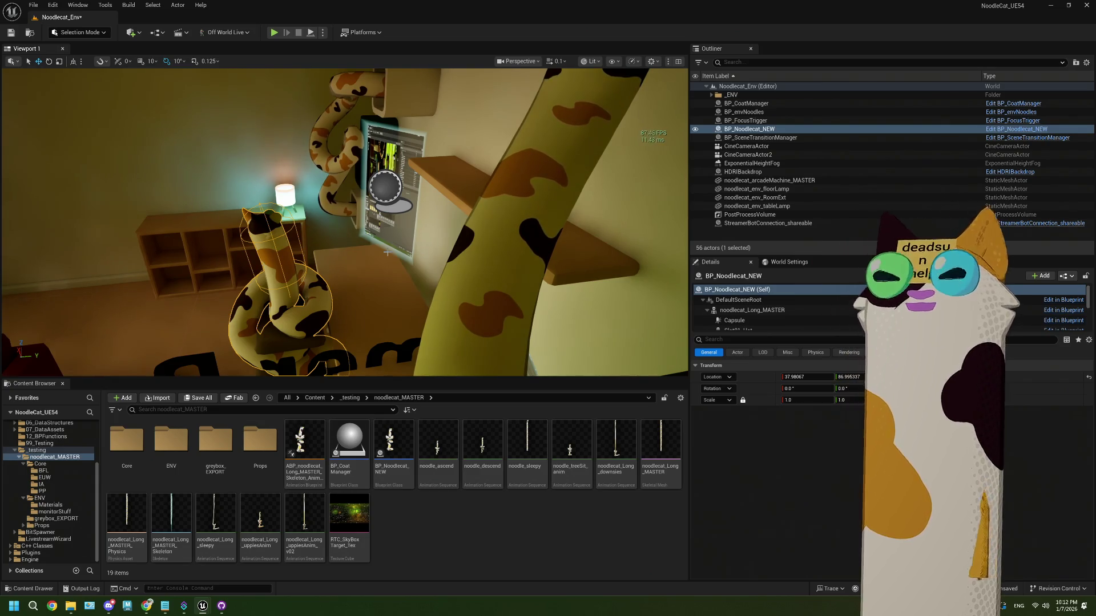
{"action": "left_click", "coordinate": [515, 63]}
{"action": "left_click", "coordinate": [534, 111]}
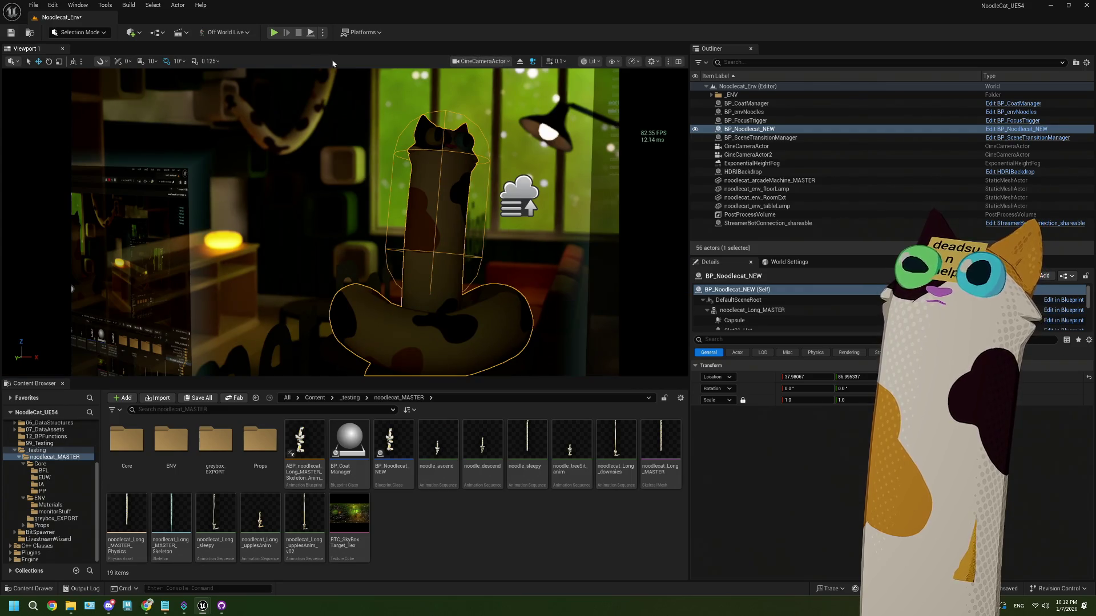
{"action": "left_click", "coordinate": [273, 33]}
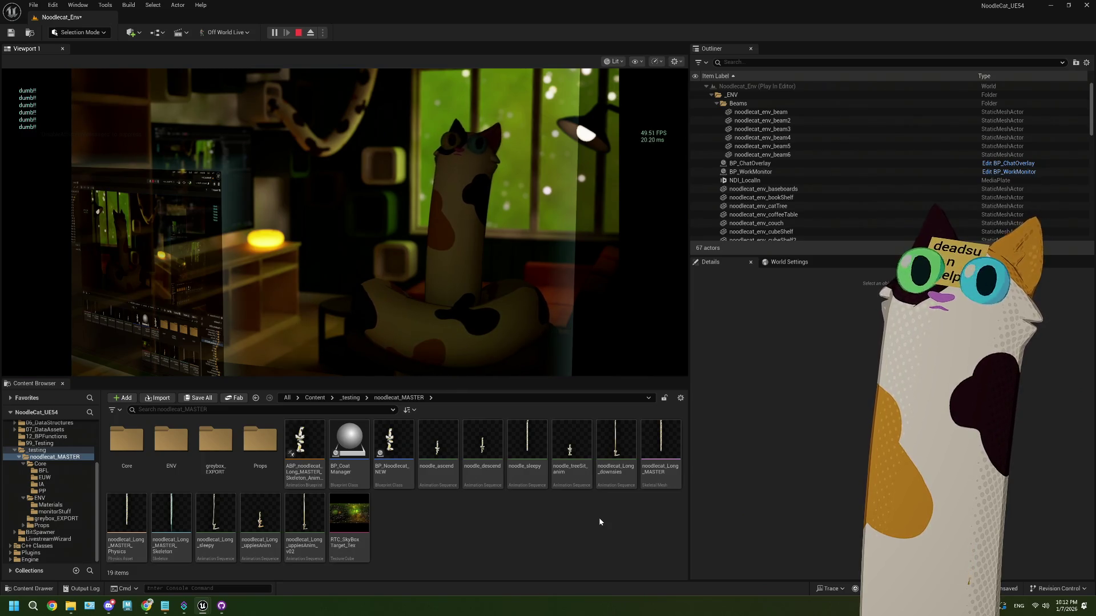
{"action": "left_click", "coordinate": [298, 32]}
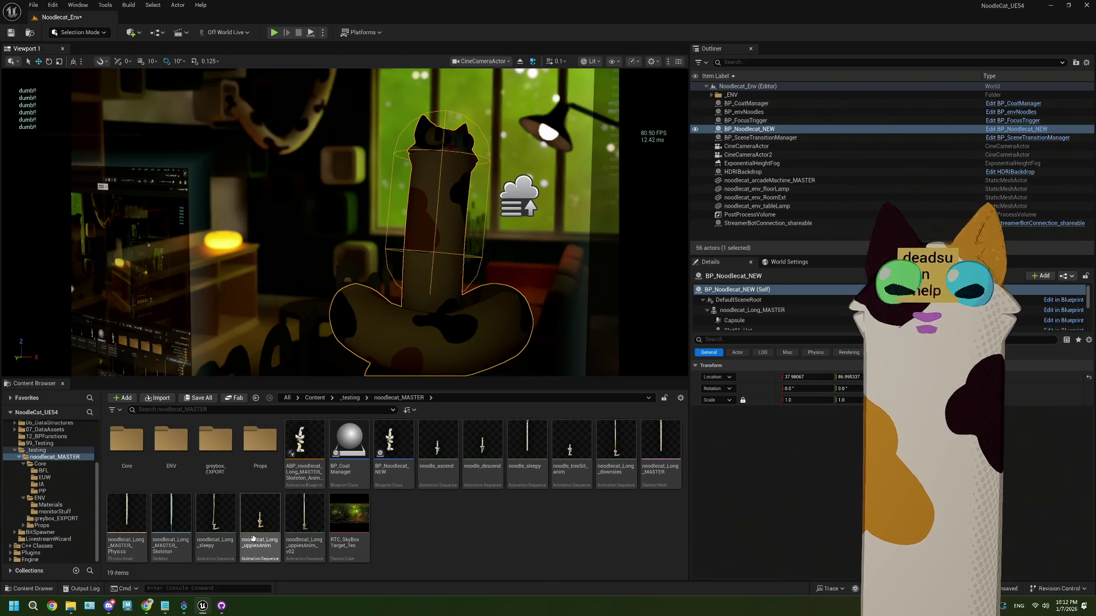
{"action": "left_click", "coordinate": [211, 588]}
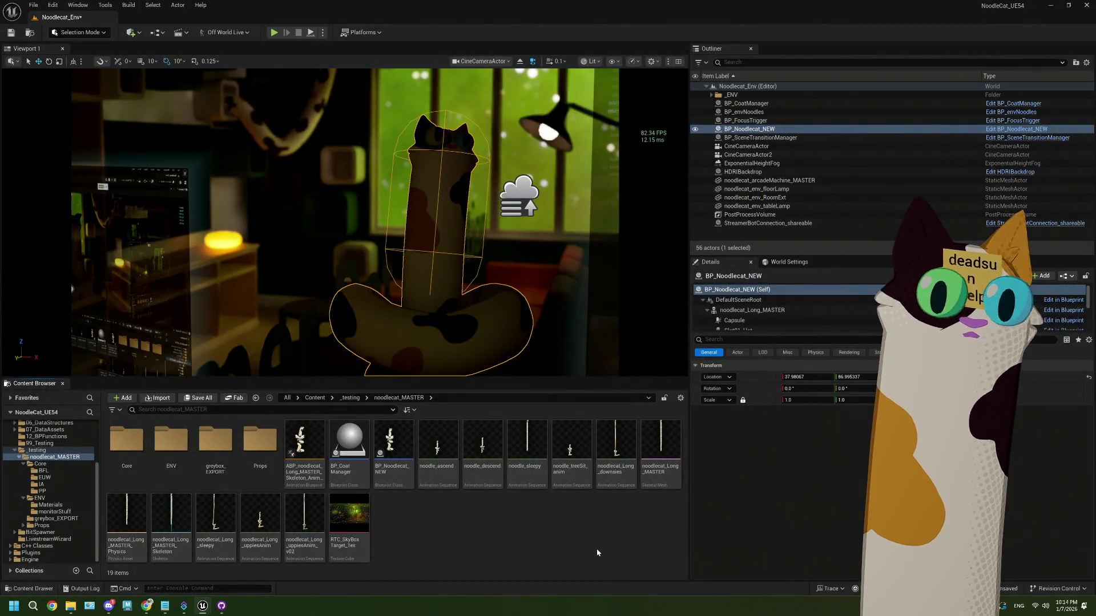
{"action": "left_click", "coordinate": [481, 61]}
Switch to the free Perspective view and back away to frame the shelf and wall monitors
{"action": "left_click", "coordinate": [491, 95]}
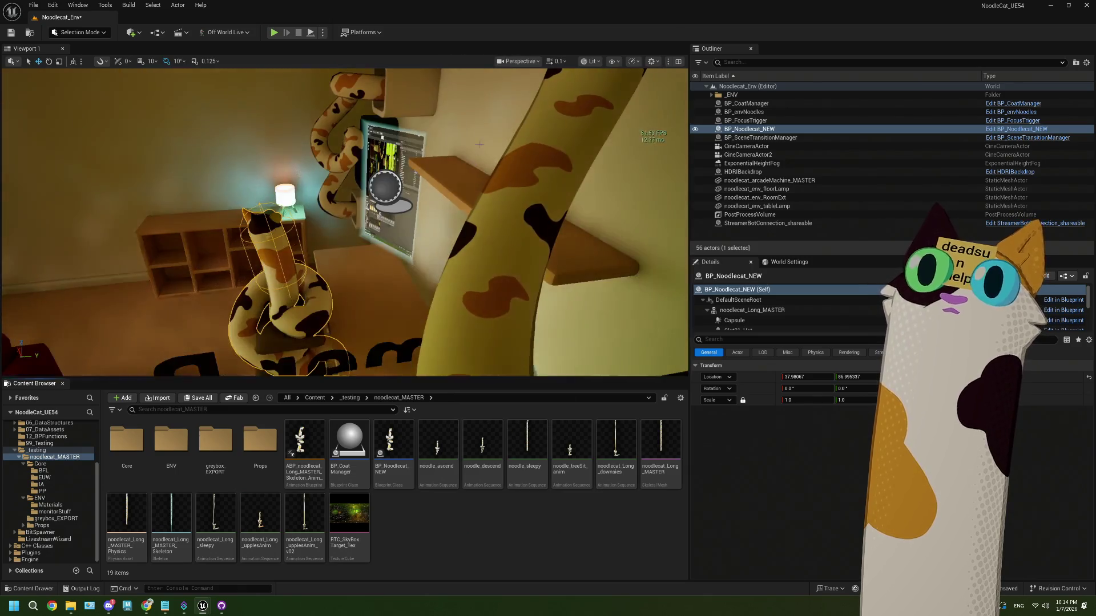
{"action": "key", "text": "s"}
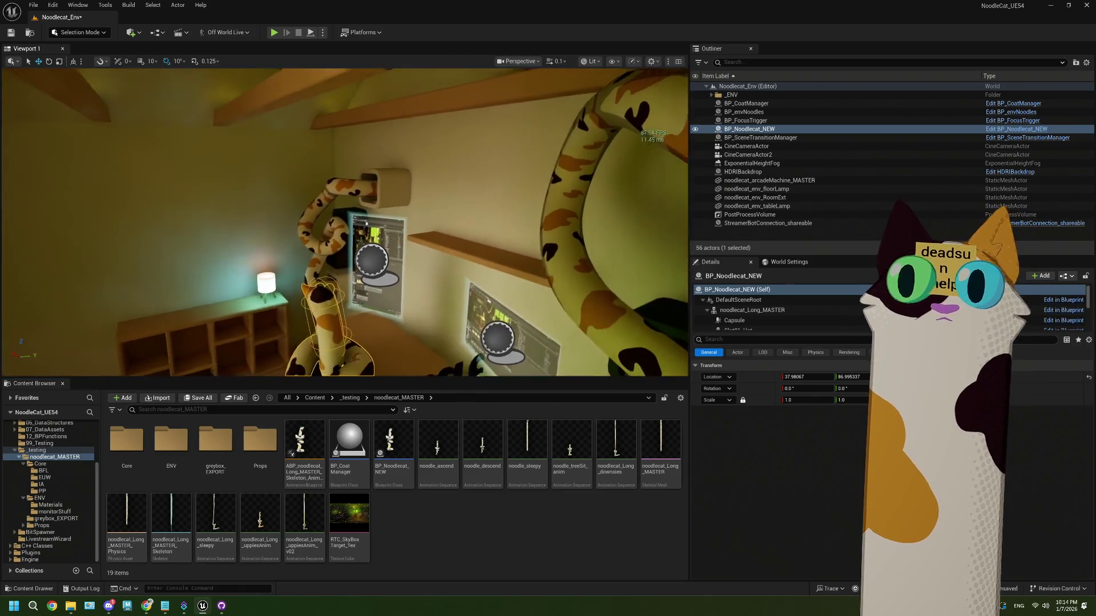
{"action": "left_click_drag", "start_coordinate": [392, 103], "coordinate": [371, 105]}
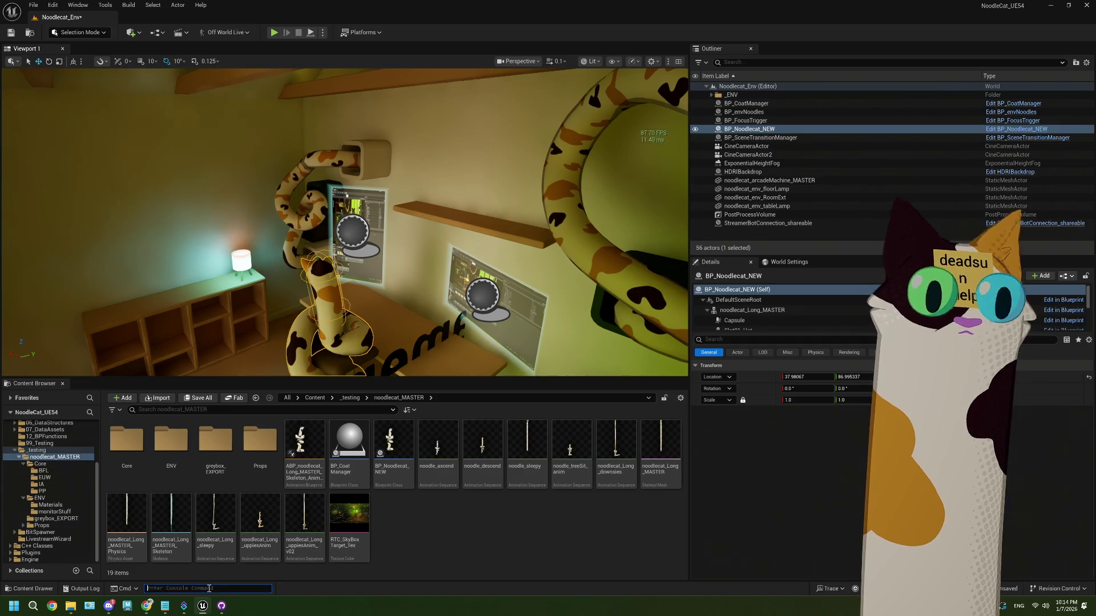
Capture a frame with ProfileGPU and expand SceneRender - ViewFamilies
{"action": "type", "text": "prof"}
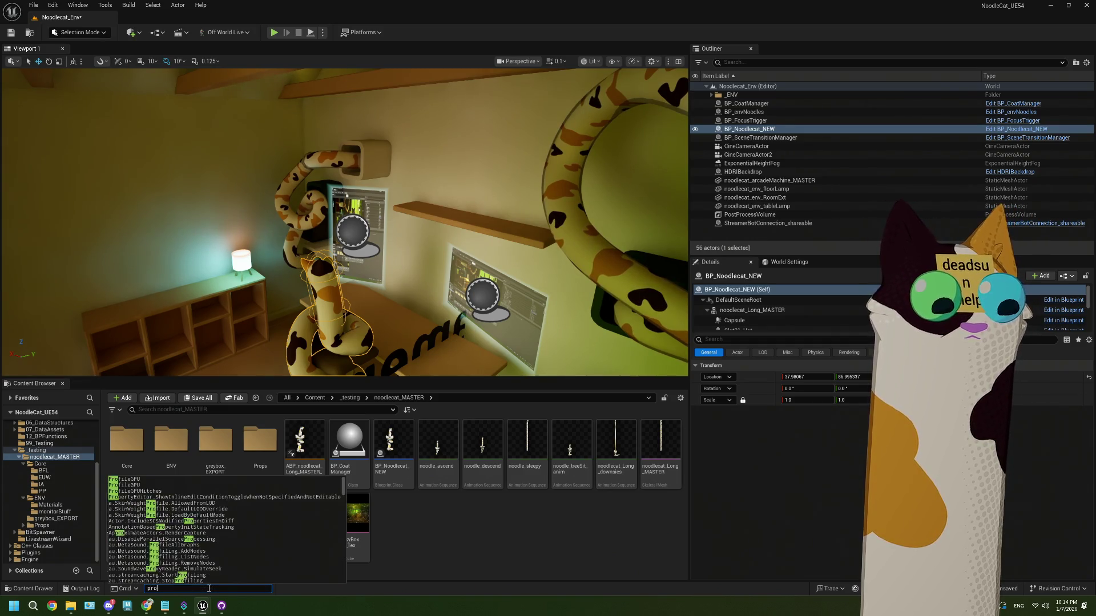
{"action": "left_click", "coordinate": [149, 485]}
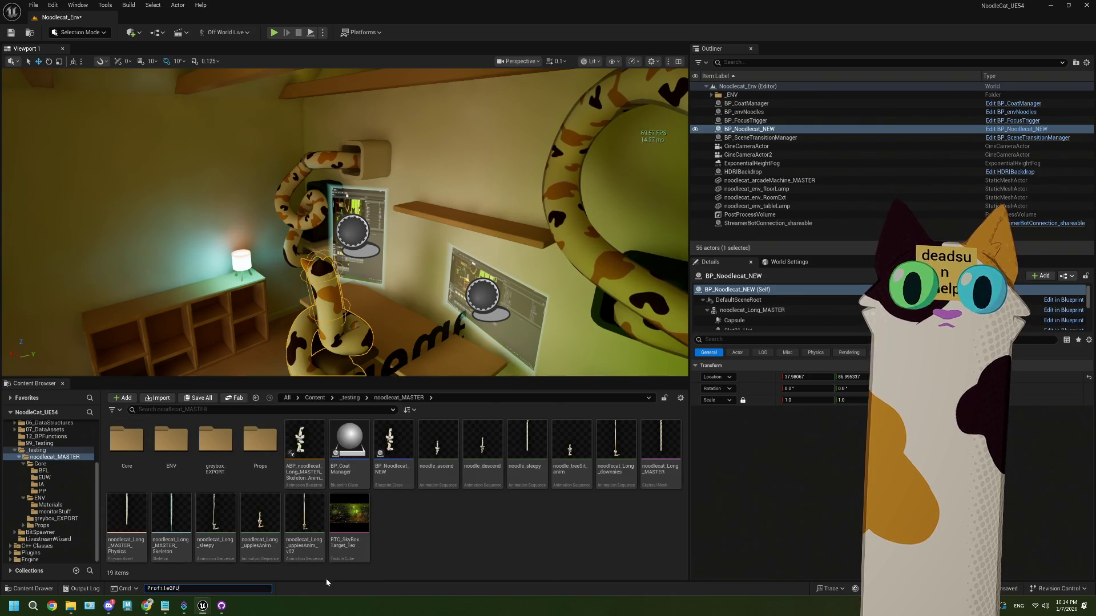
{"action": "key", "text": "Return"}
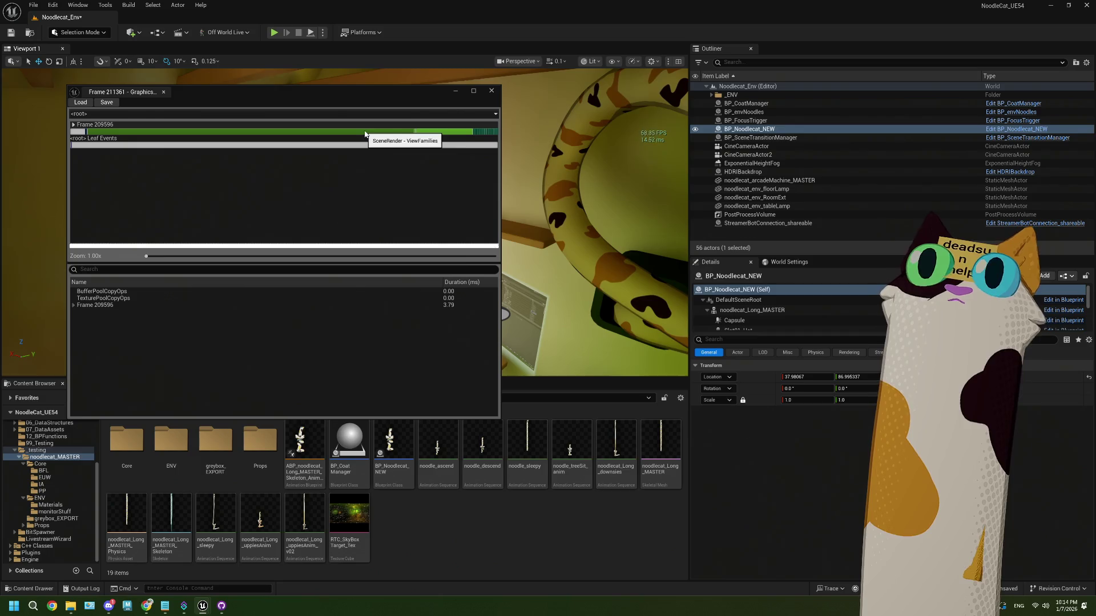
{"action": "left_click", "coordinate": [351, 134]}
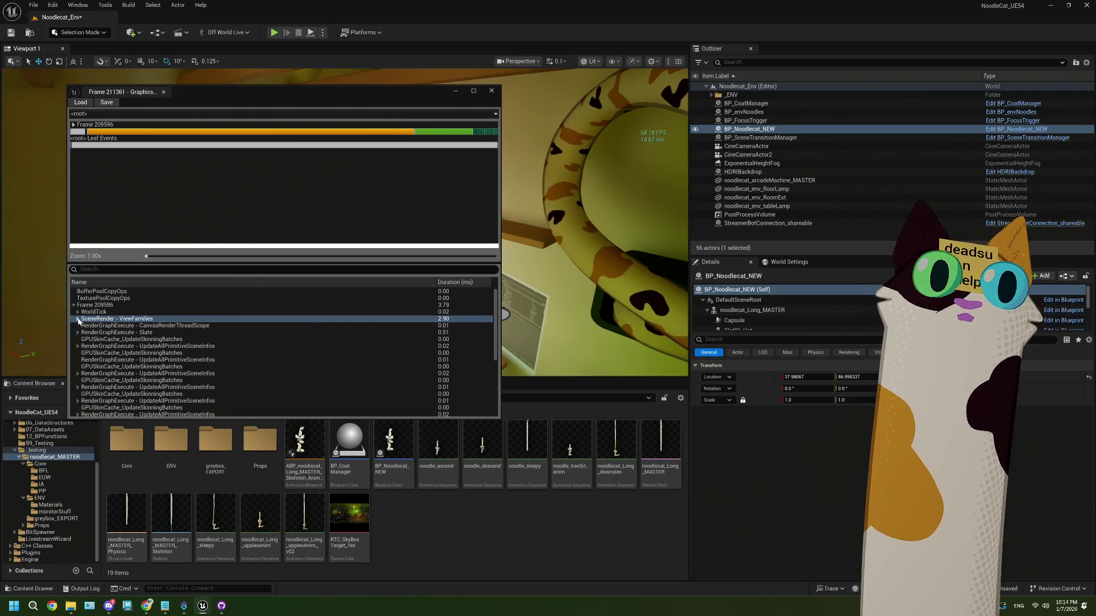
{"action": "left_click", "coordinate": [79, 319]}
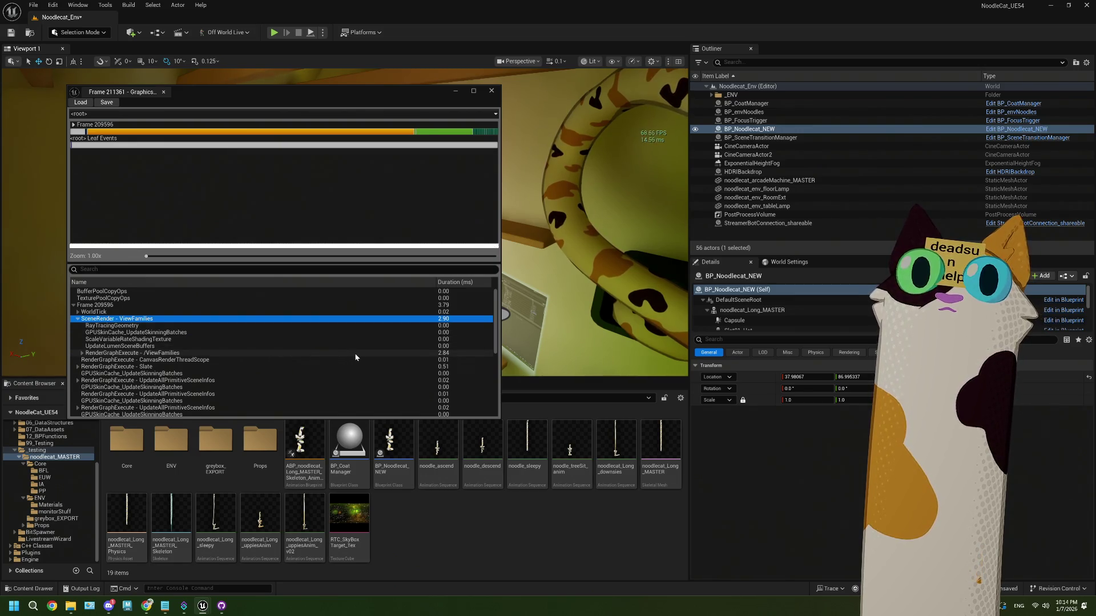
Sort events by Duration and expand RenderGraphExecute, Scene, PostProcessing and CompositeEditorPrimitives passes
{"action": "left_click", "coordinate": [455, 282]}
{"action": "left_click", "coordinate": [454, 282]}
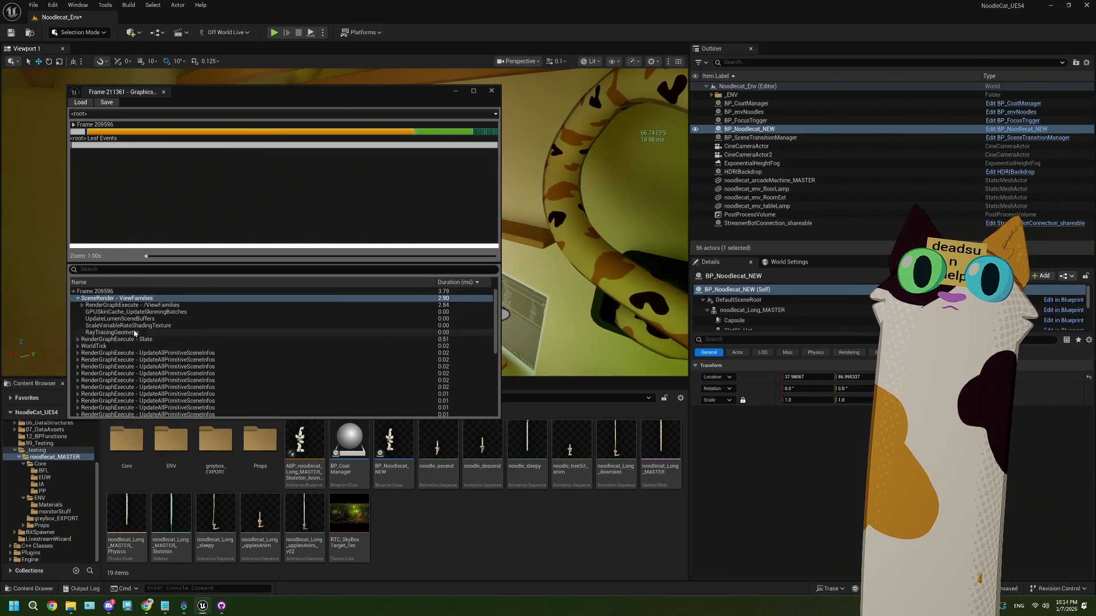
{"action": "left_click", "coordinate": [82, 305]}
{"action": "left_click", "coordinate": [90, 313]}
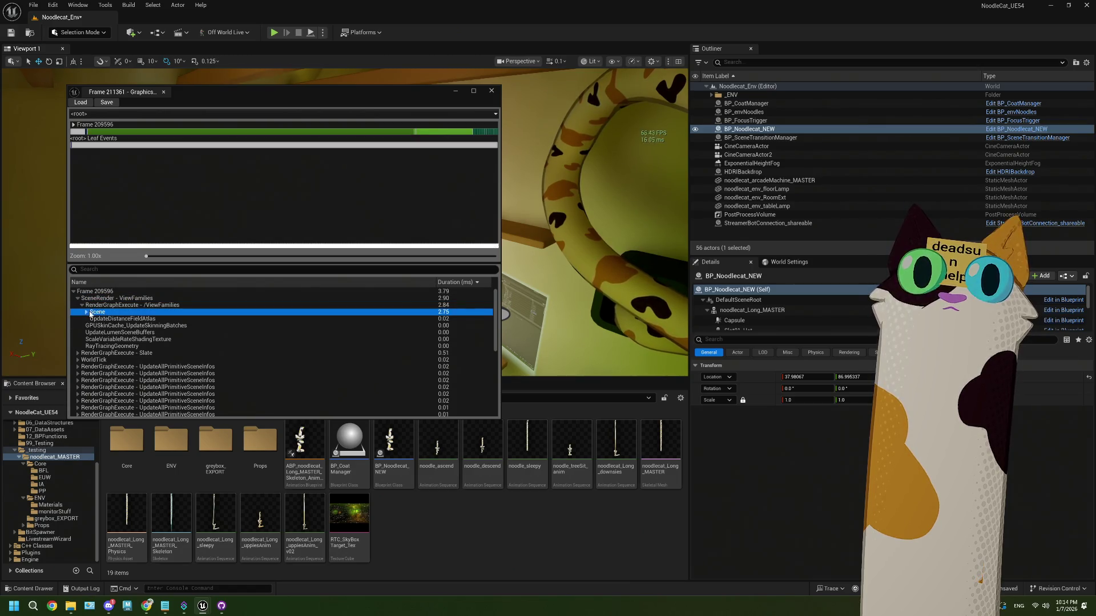
{"action": "left_click", "coordinate": [90, 313]}
{"action": "left_click", "coordinate": [130, 320]}
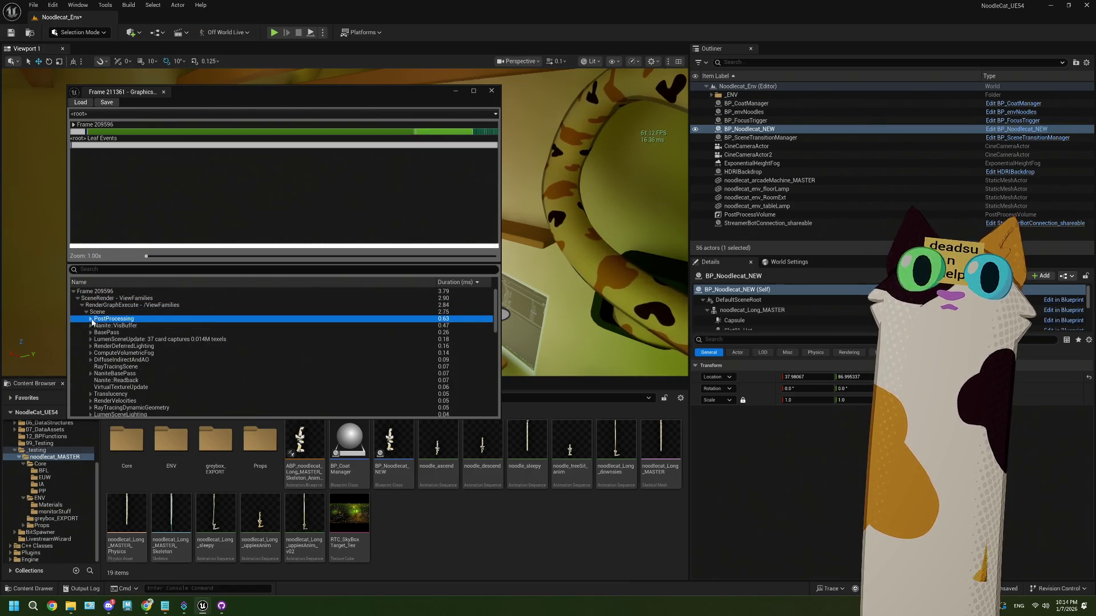
{"action": "left_click", "coordinate": [90, 318]}
{"action": "left_click", "coordinate": [110, 327]}
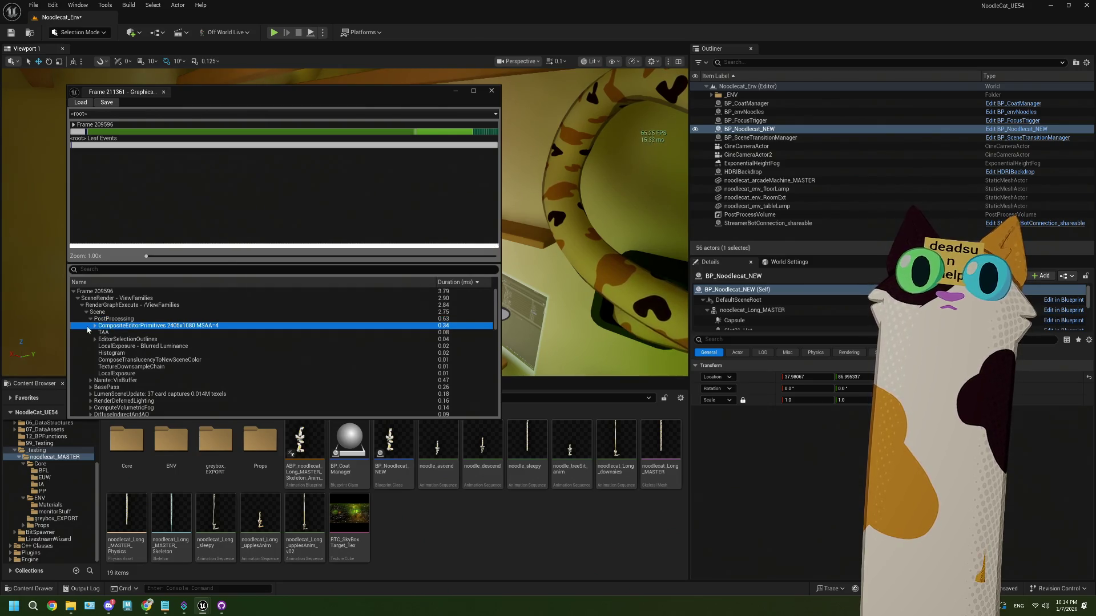
{"action": "left_click", "coordinate": [95, 326]}
{"action": "key", "text": "Left"}
{"action": "key", "text": "Left"}
{"action": "key", "text": "Left"}
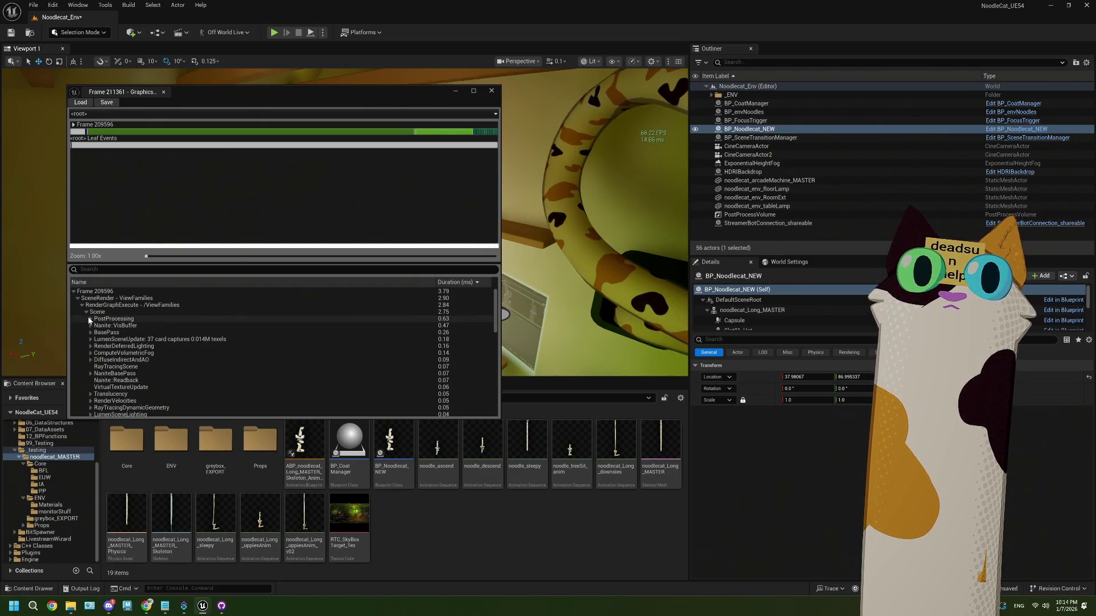
{"action": "left_click", "coordinate": [87, 312]}
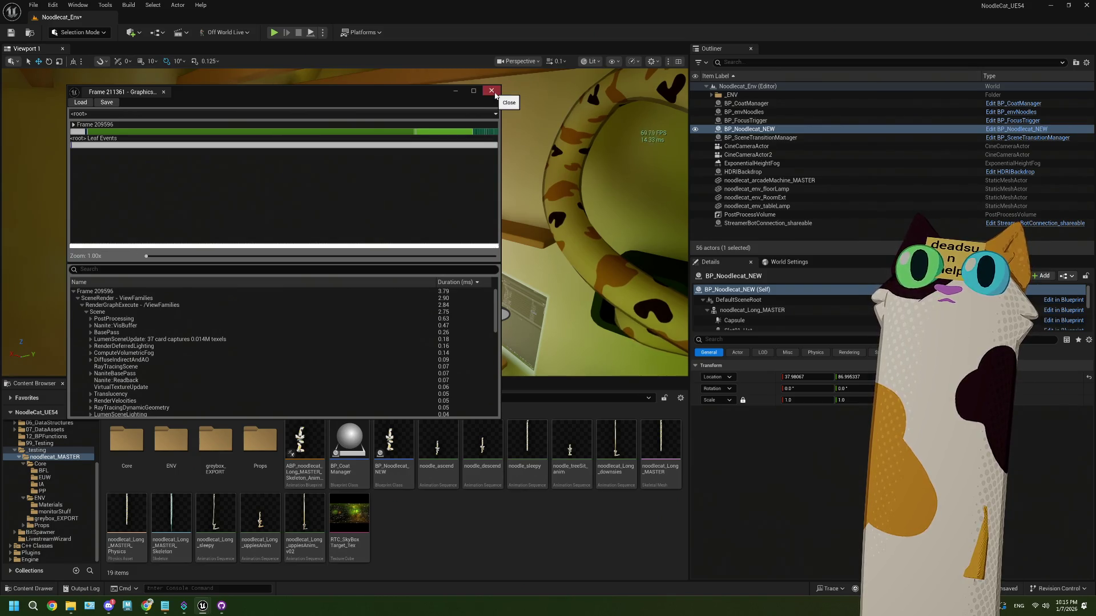
Save the captured GPU profile to file and close the profiler
{"action": "left_click_drag", "start_coordinate": [369, 94], "coordinate": [361, 89]}
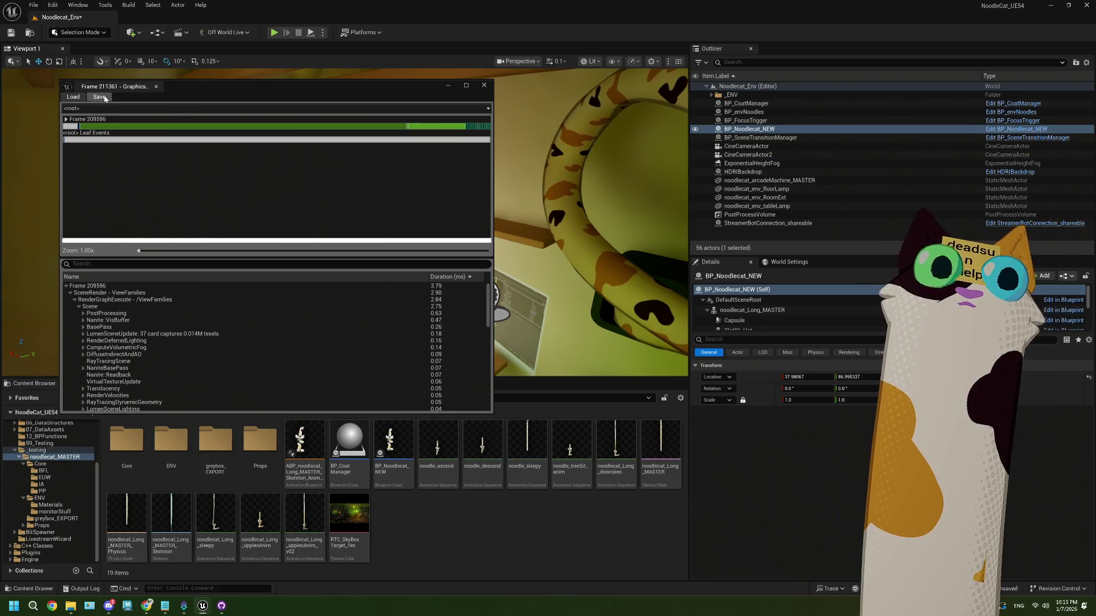
{"action": "left_click", "coordinate": [99, 96]}
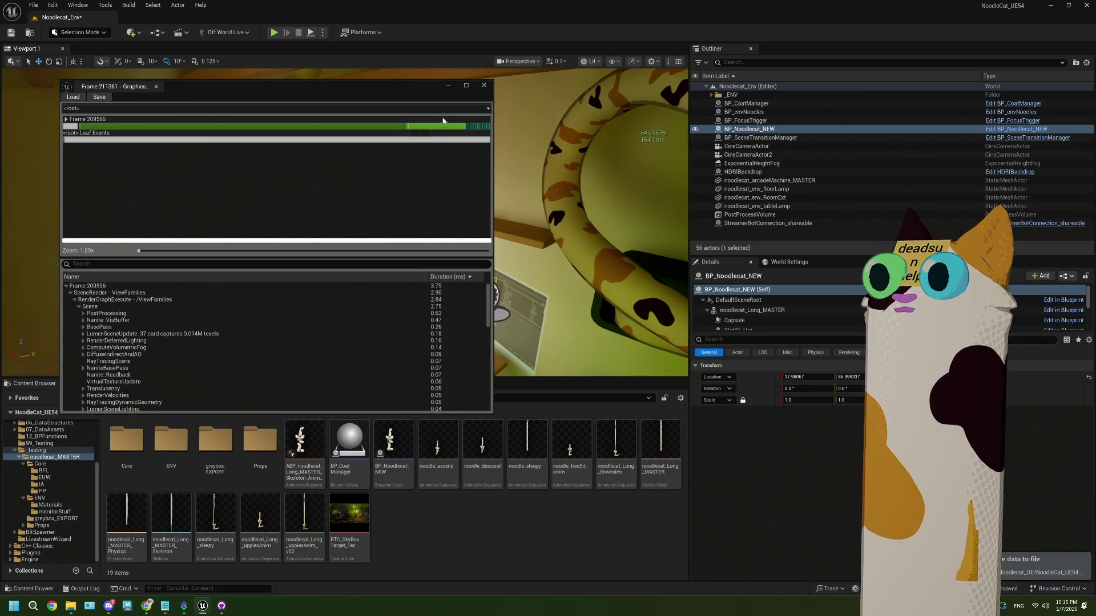
{"action": "left_click", "coordinate": [484, 85]}
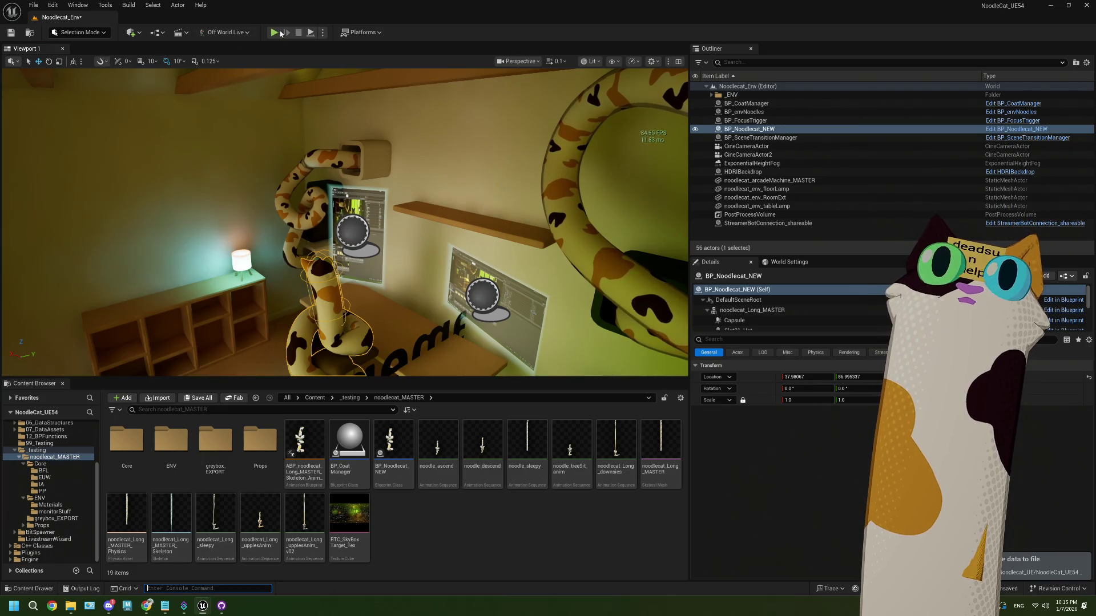
Play the level in the editor and run ProfileGPU from the console
{"action": "left_click", "coordinate": [274, 32]}
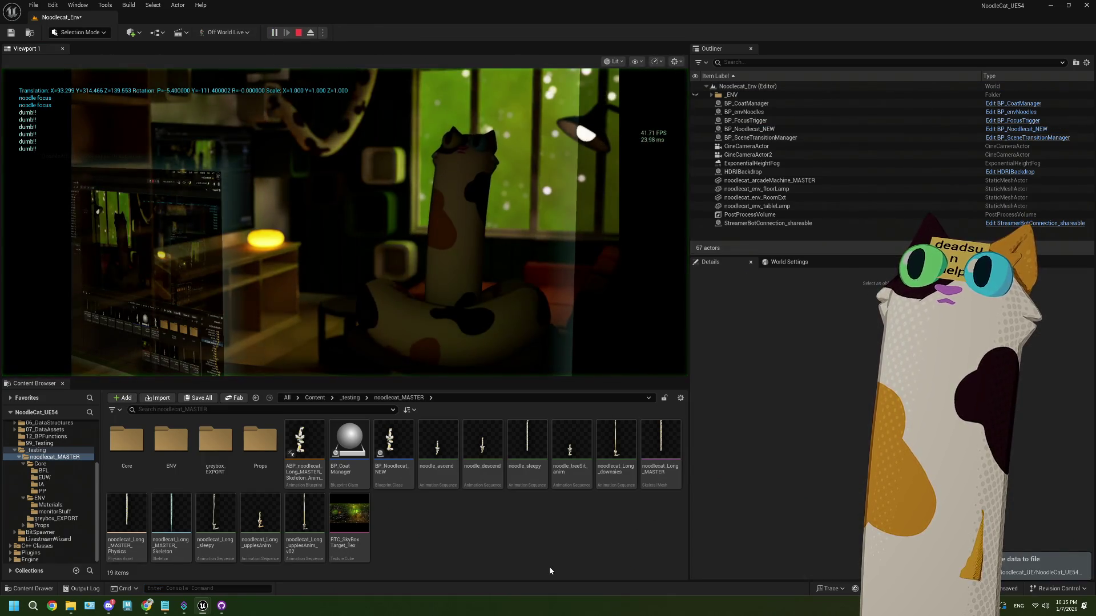
{"action": "left_click", "coordinate": [210, 589]}
{"action": "type", "text": "pro"}
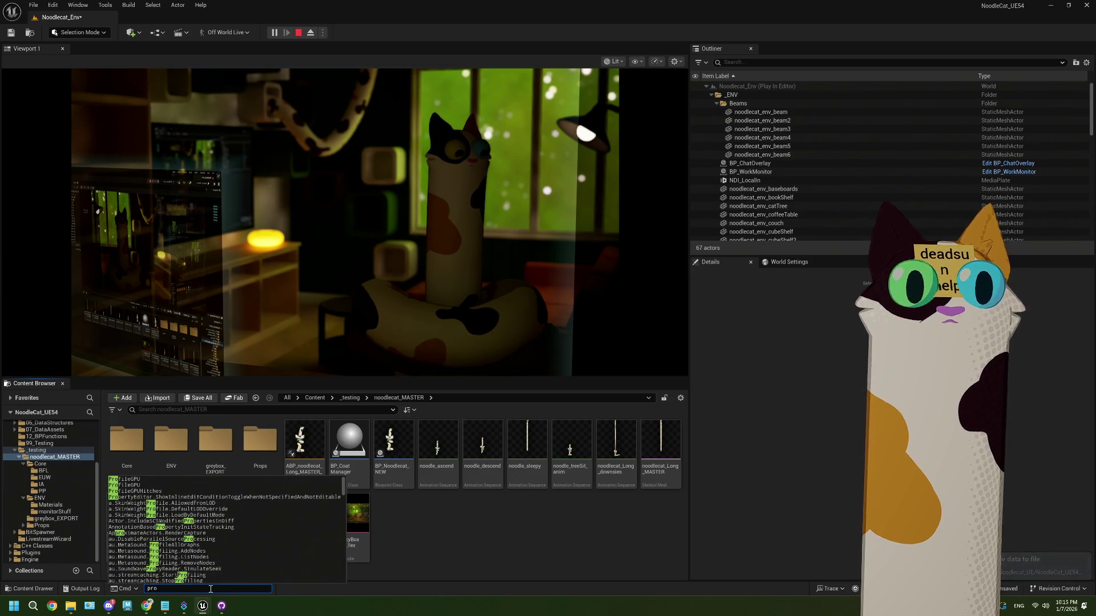
{"action": "key", "text": "Down"}
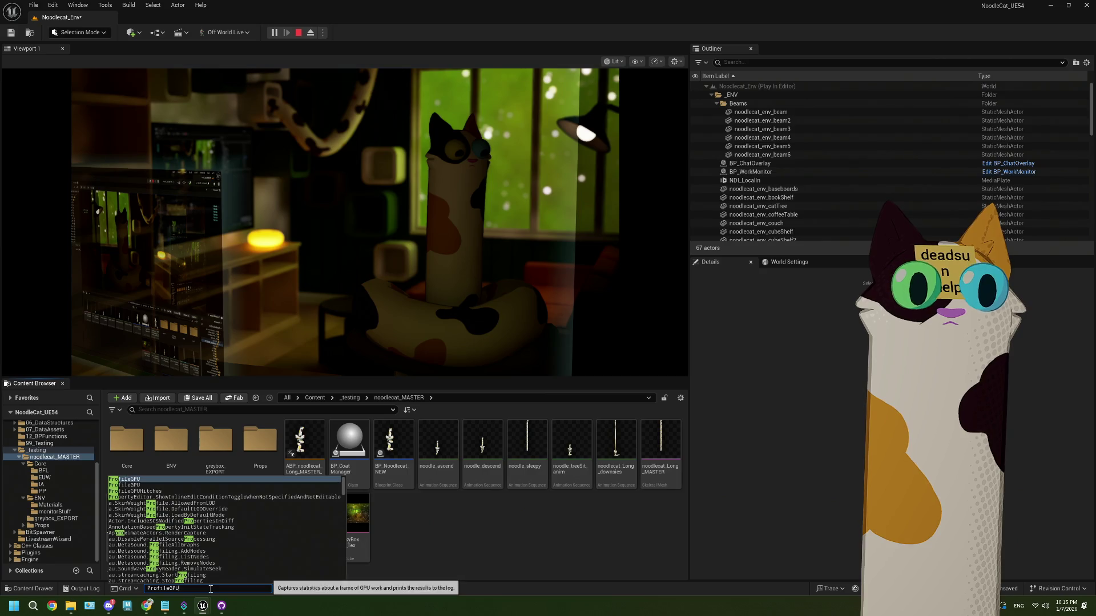
{"action": "key", "text": "Return"}
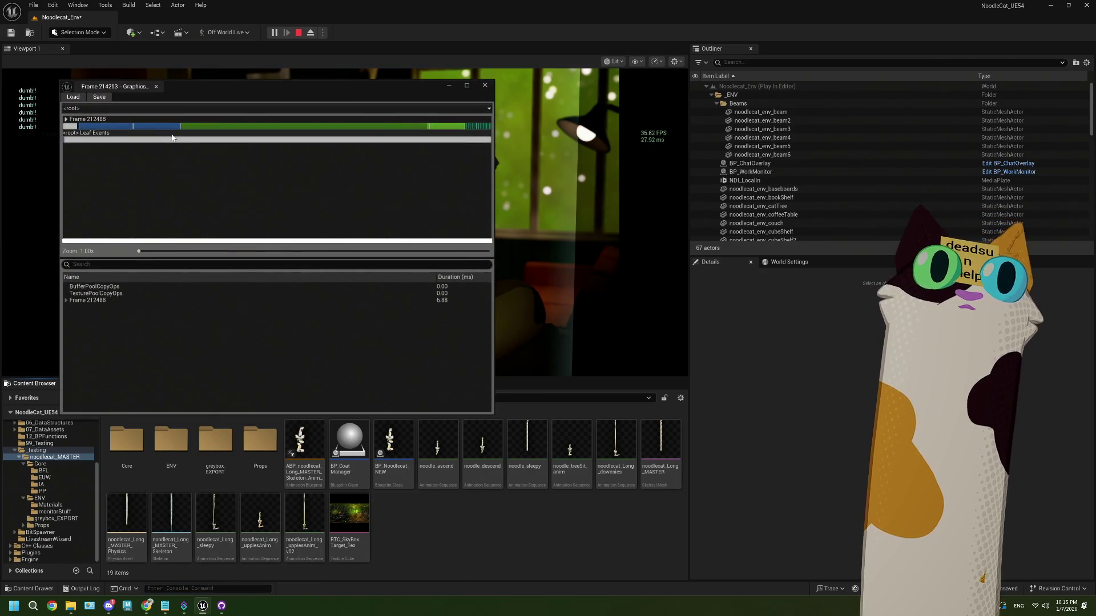
Inspect MediaTextureResource entries, sort by Duration, and expand SceneRender down to the Scene pass
{"action": "left_click", "coordinate": [169, 127]}
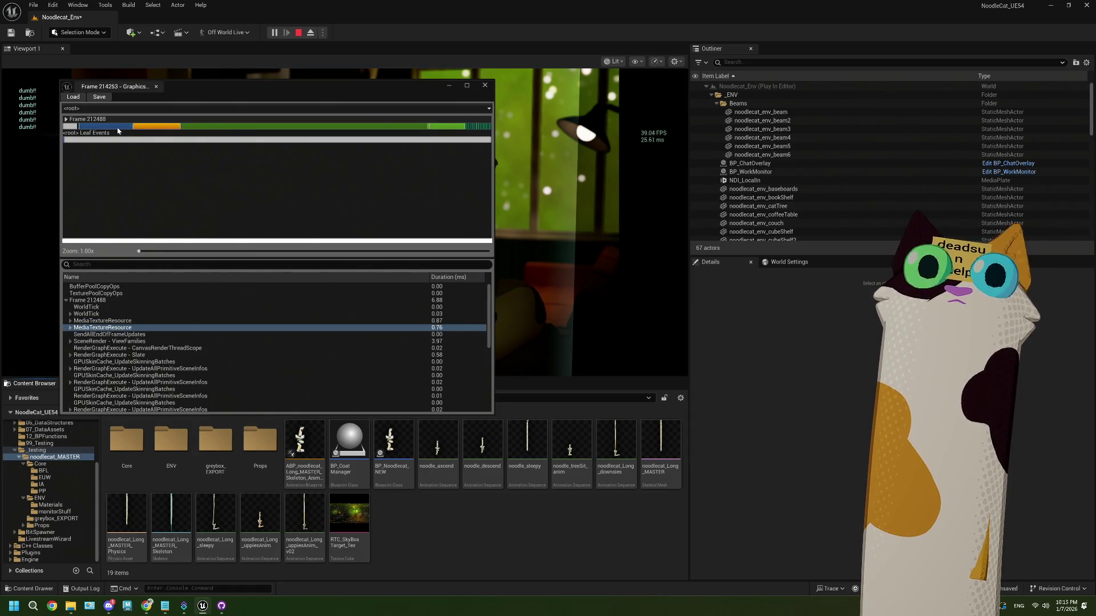
{"action": "left_click", "coordinate": [136, 126]}
{"action": "left_click", "coordinate": [225, 126]}
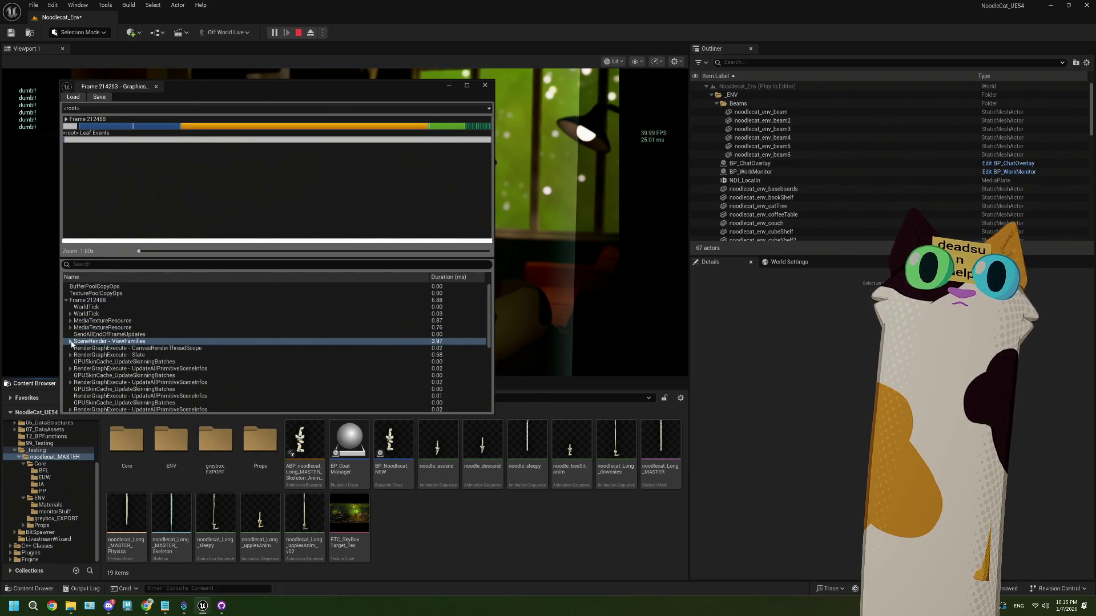
{"action": "left_click", "coordinate": [70, 341]}
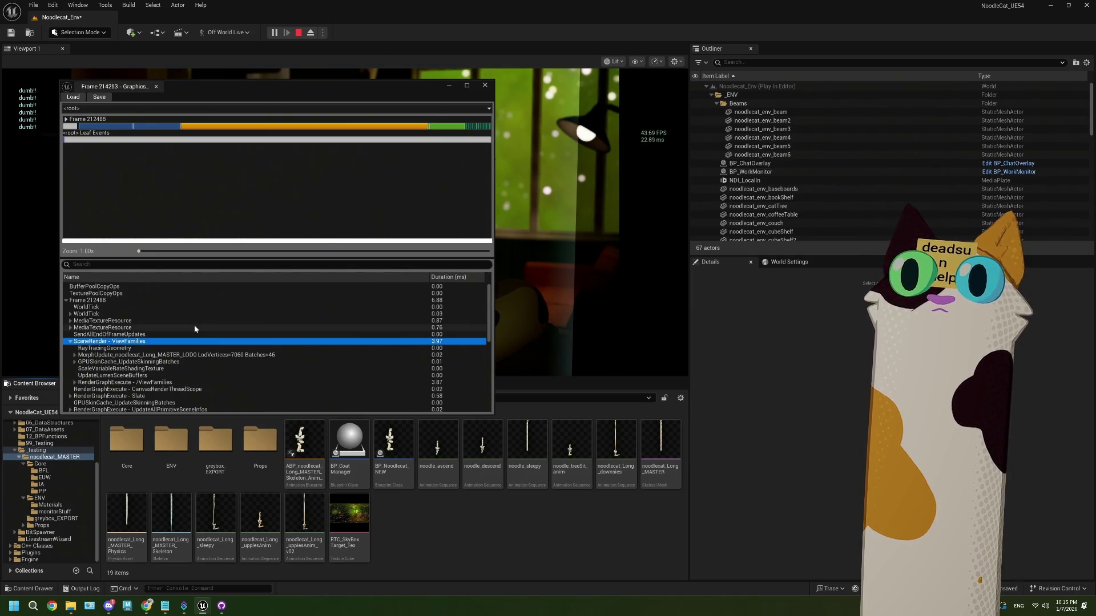
{"action": "scroll", "coordinate": [194, 325], "scroll_direction": "down", "scroll_amount": 2}
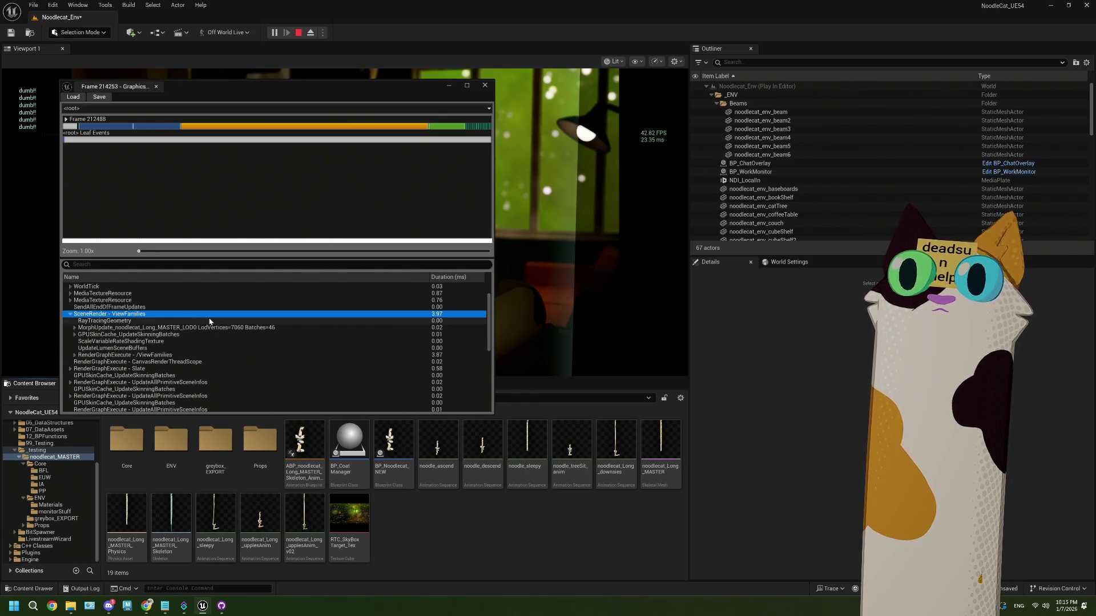
{"action": "scroll", "coordinate": [209, 321], "scroll_direction": "down", "scroll_amount": 1}
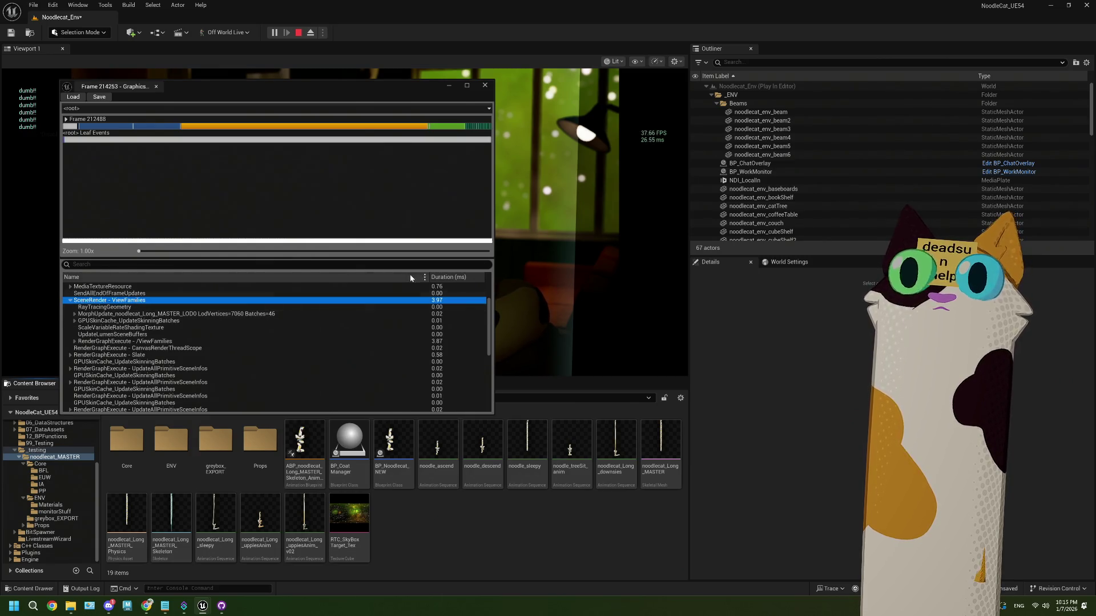
{"action": "left_click", "coordinate": [450, 277]}
{"action": "left_click", "coordinate": [450, 277]}
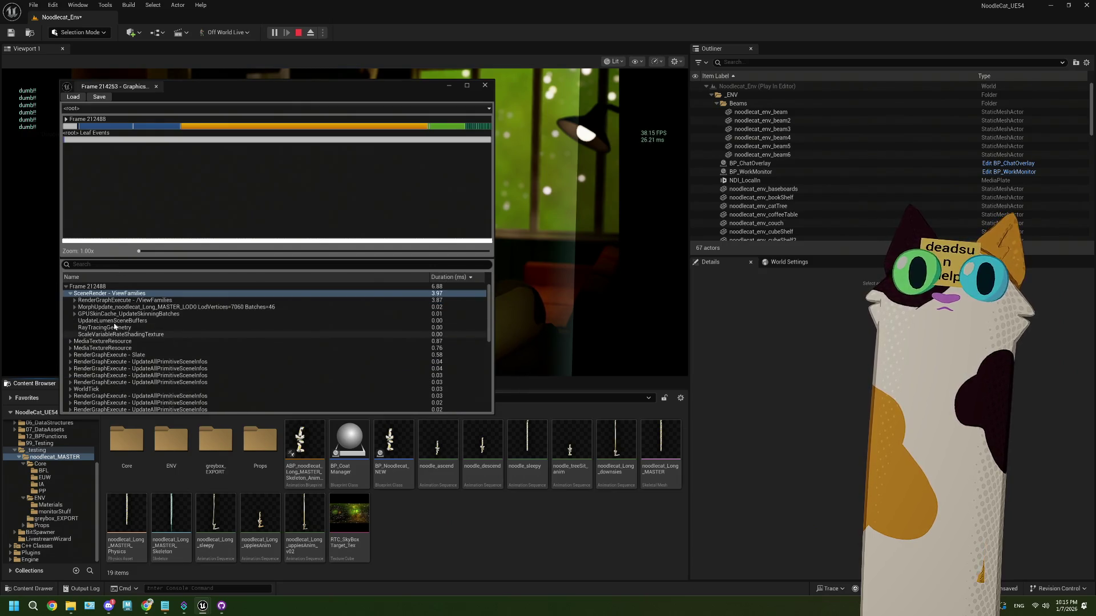
{"action": "left_click", "coordinate": [74, 300]}
{"action": "double_click", "coordinate": [89, 307]}
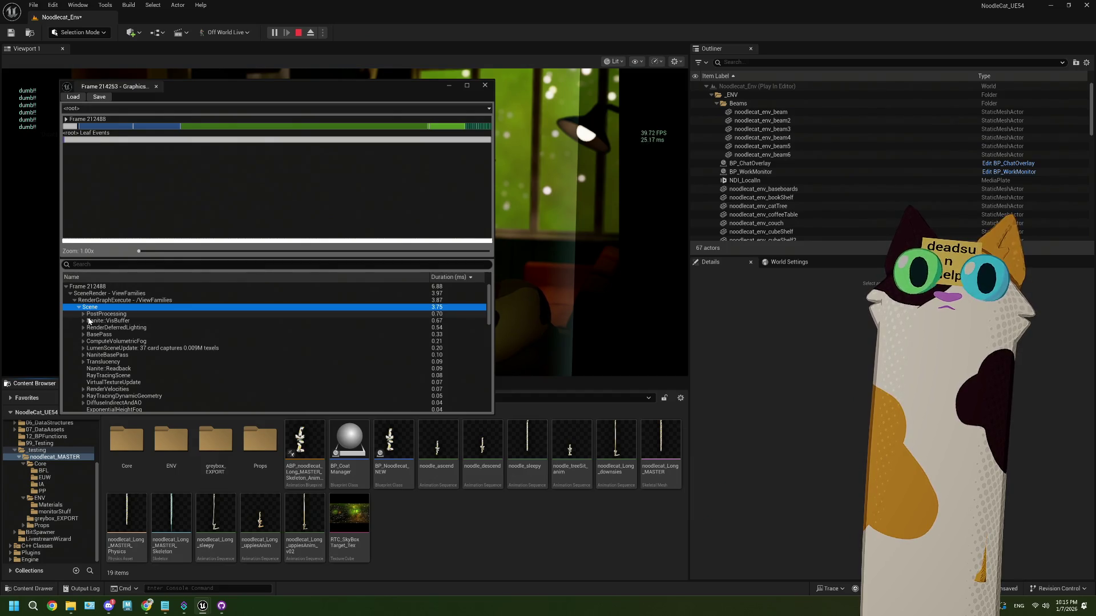
Expand Nanite::VisBuffer and PostProcessing to check DOF and TAA timings
{"action": "left_click", "coordinate": [85, 320]}
{"action": "left_click", "coordinate": [89, 328]}
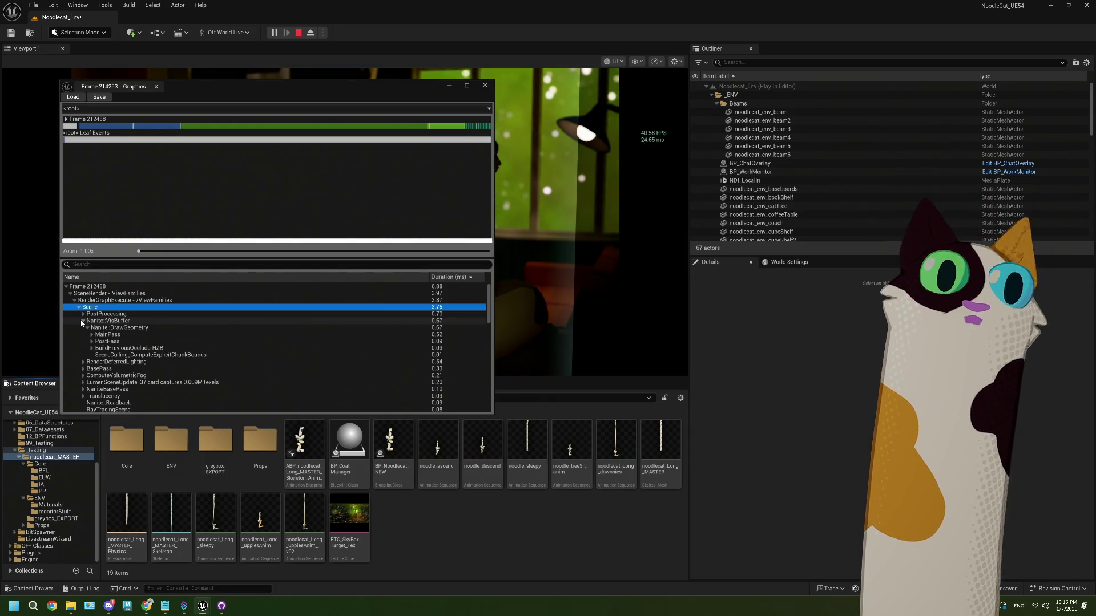
{"action": "left_click", "coordinate": [83, 320]}
{"action": "left_click", "coordinate": [84, 314]}
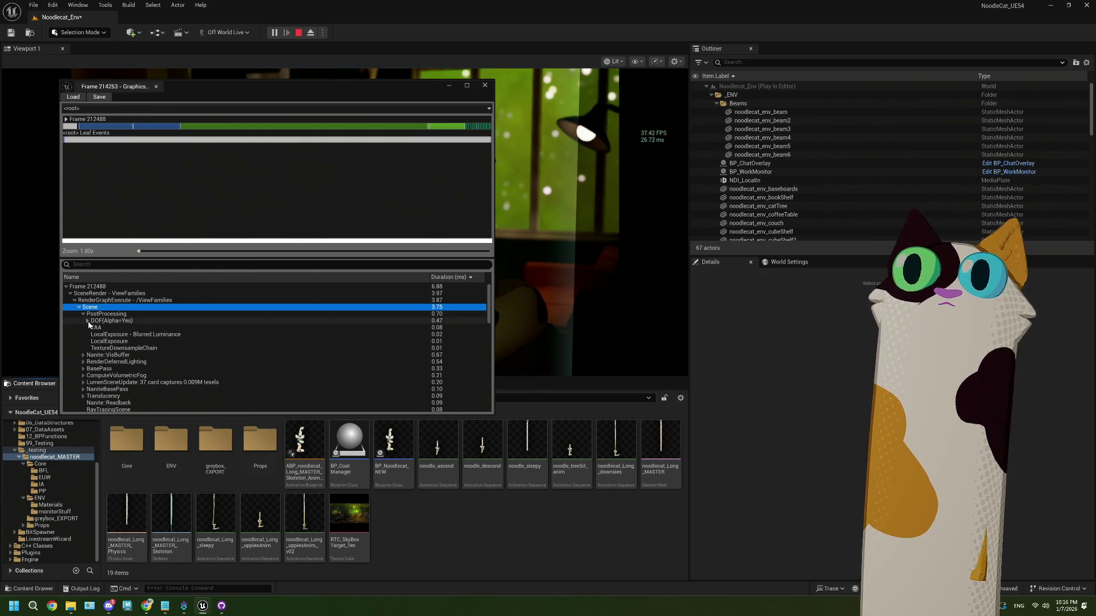
{"action": "left_click", "coordinate": [87, 321]}
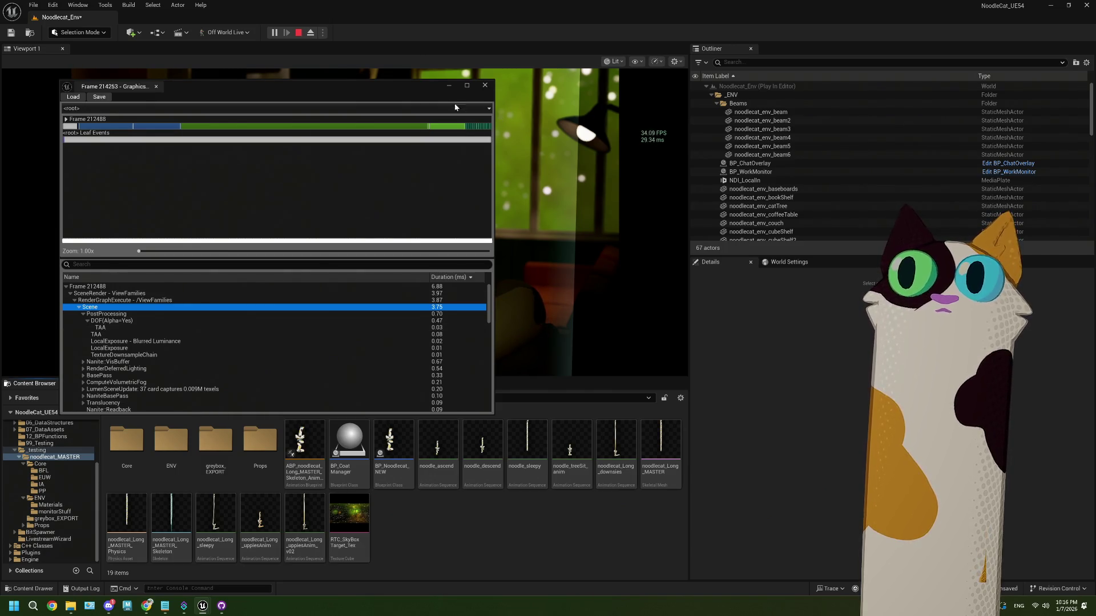
{"action": "left_click", "coordinate": [84, 314]}
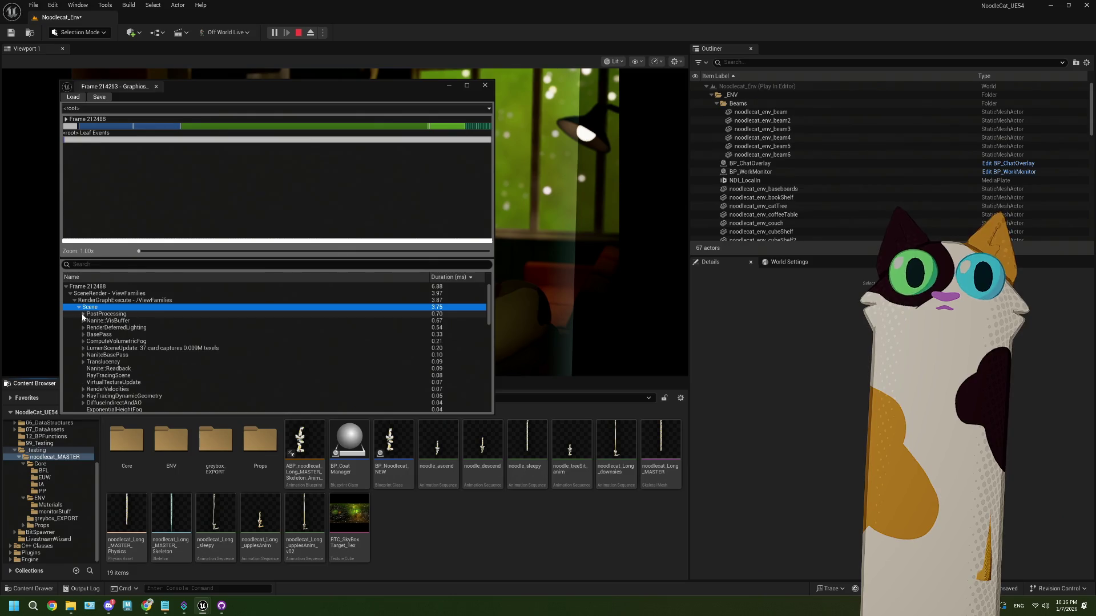
Review RenderDeferredLighting and TranslucencyLightingVolume timings, then cancel the Load Profile dialog
{"action": "left_click", "coordinate": [83, 328]}
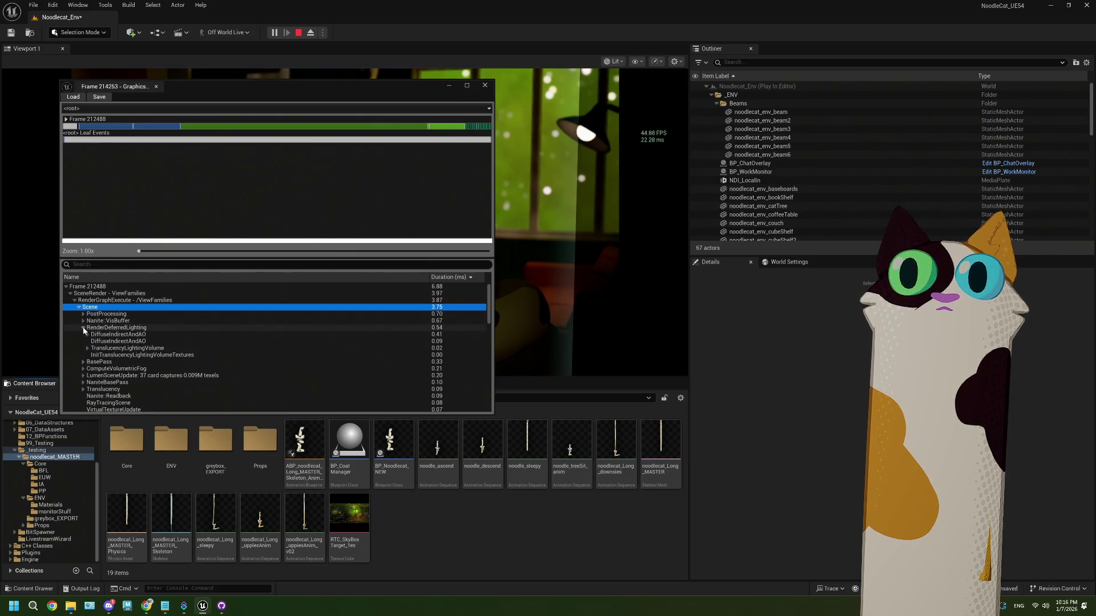
{"action": "left_click", "coordinate": [86, 335]}
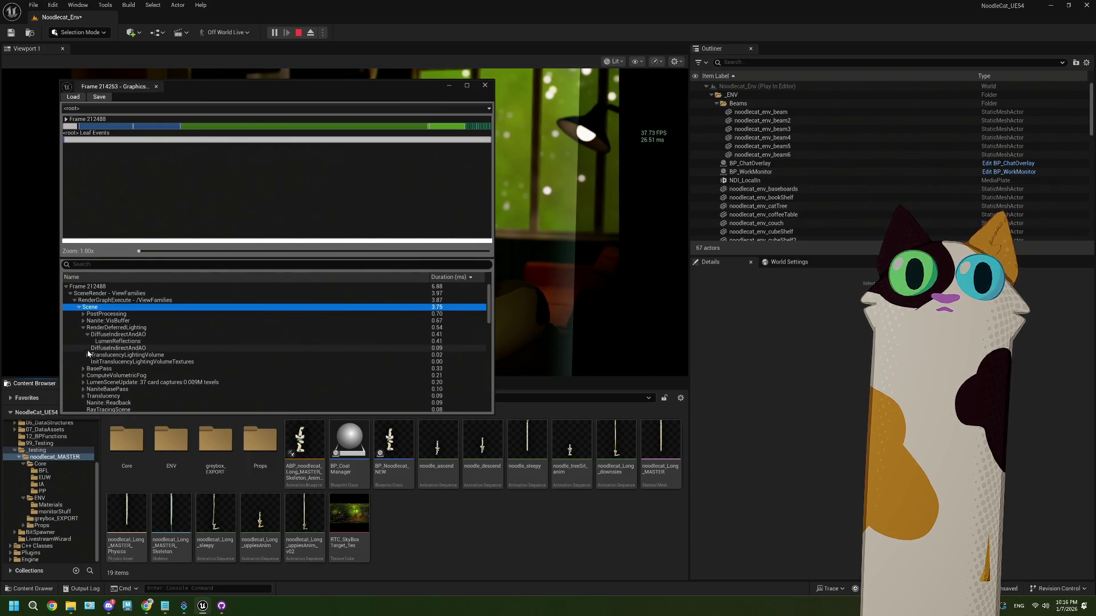
{"action": "left_click", "coordinate": [88, 355]}
{"action": "left_click", "coordinate": [87, 356]}
{"action": "left_click", "coordinate": [83, 328]}
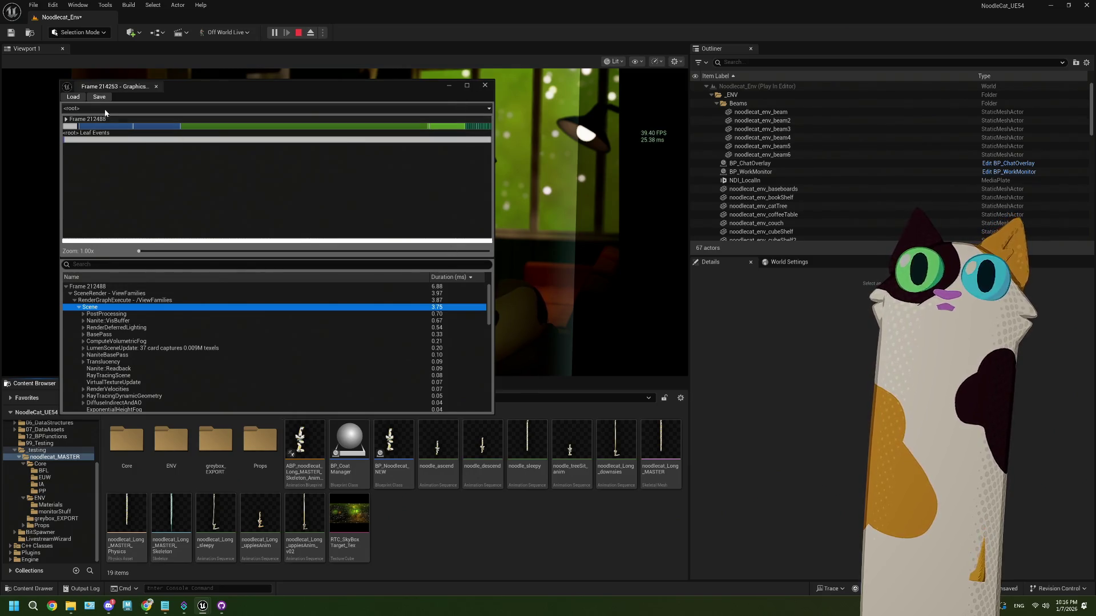
{"action": "left_click", "coordinate": [73, 96]}
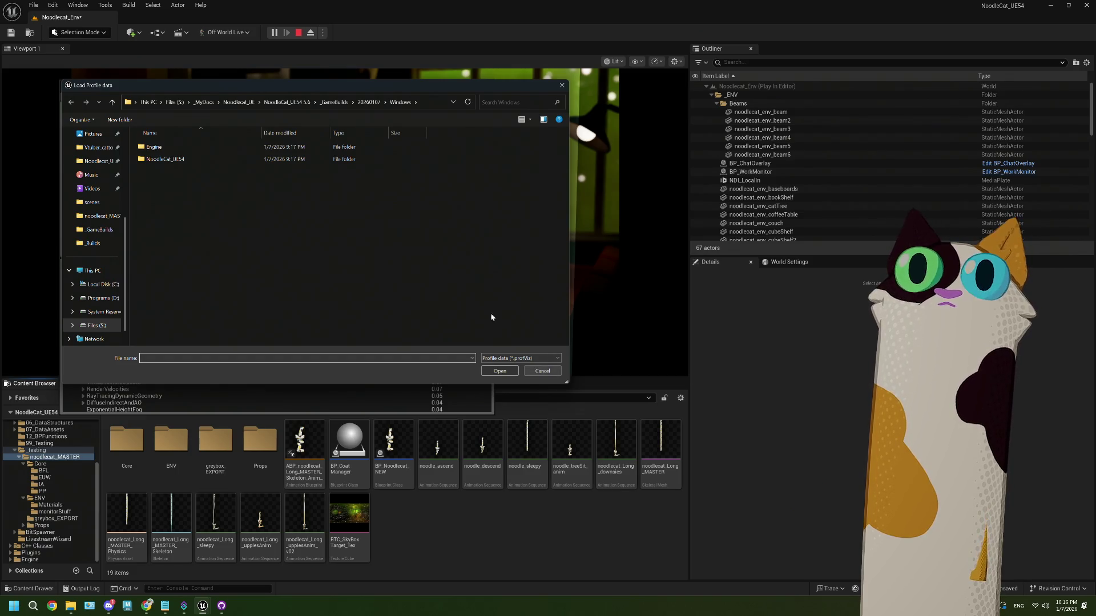
{"action": "left_click", "coordinate": [542, 371]}
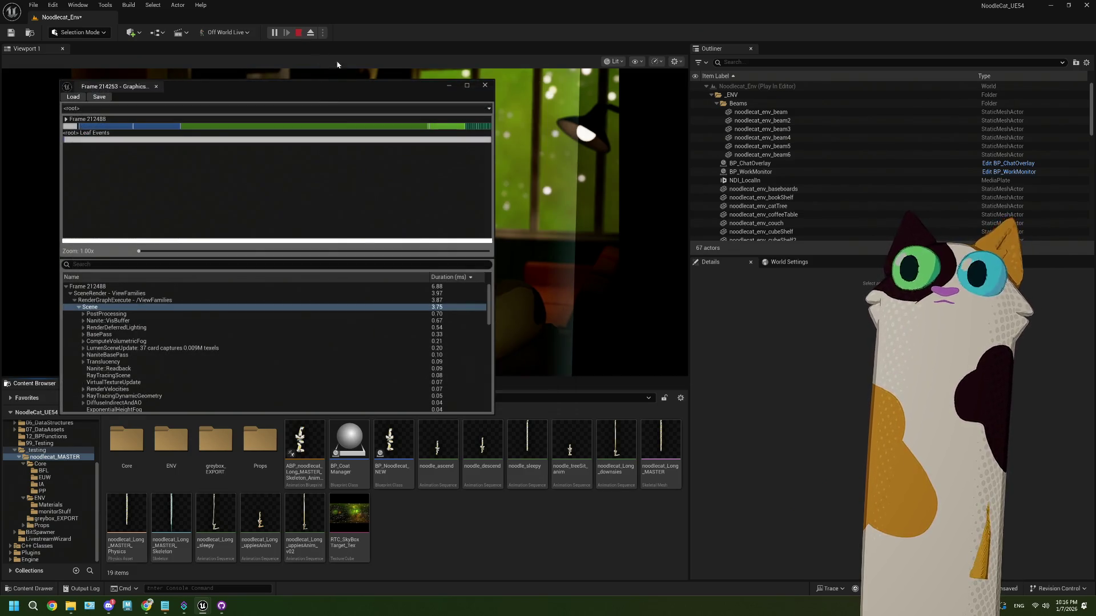
Stop the play session and run ProfileGPU from the Cmd console
{"action": "key", "text": "Escape"}
{"action": "left_click", "coordinate": [484, 85]}
{"action": "left_click", "coordinate": [208, 589]}
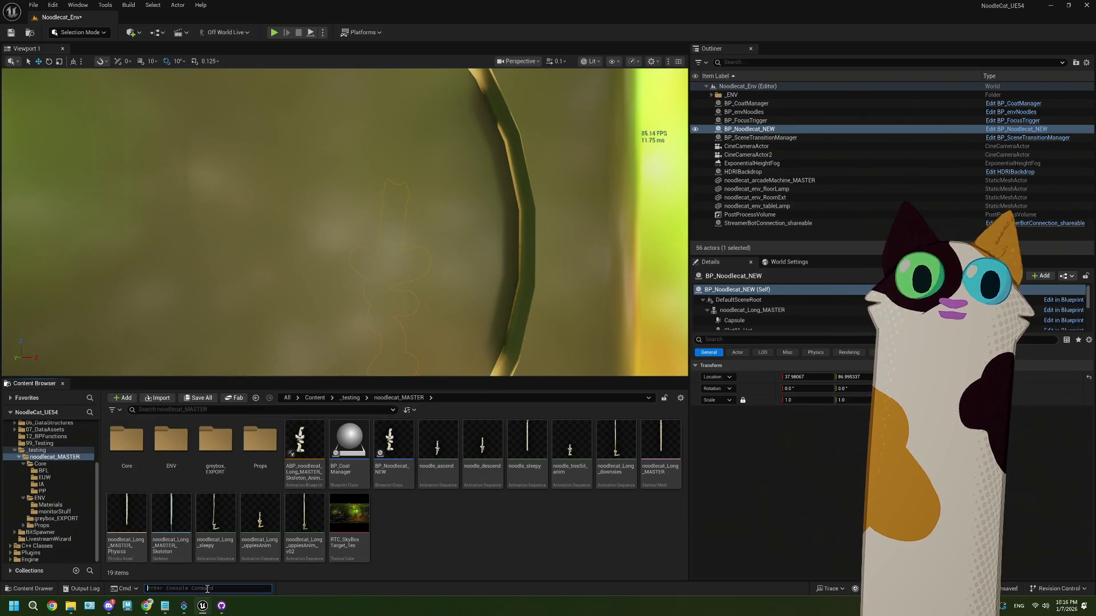
{"action": "type", "text": "Pro"}
{"action": "key", "text": "Down"}
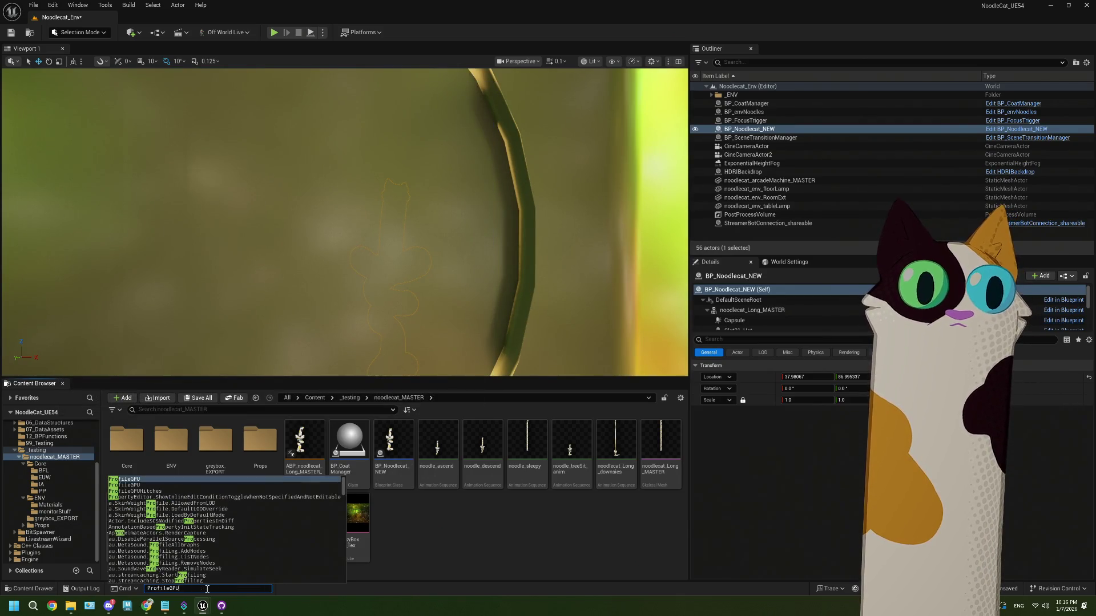
{"action": "key", "text": "Return"}
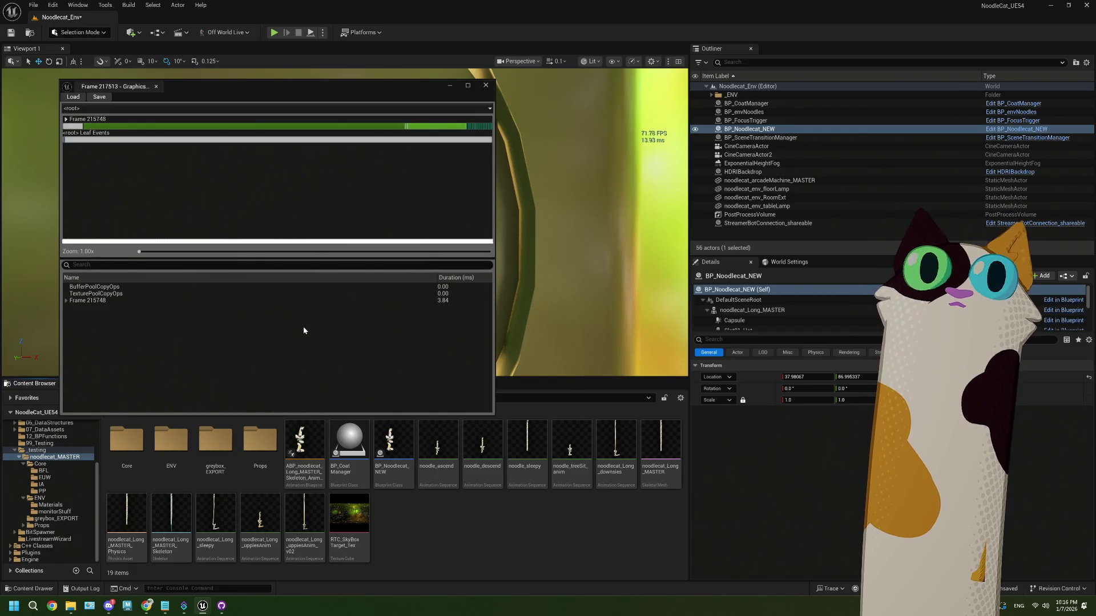
Sort the Frame 215748 timings by Duration, expand SceneRender and RenderGraphExecute, then close the profiler
{"action": "left_click", "coordinate": [148, 303]}
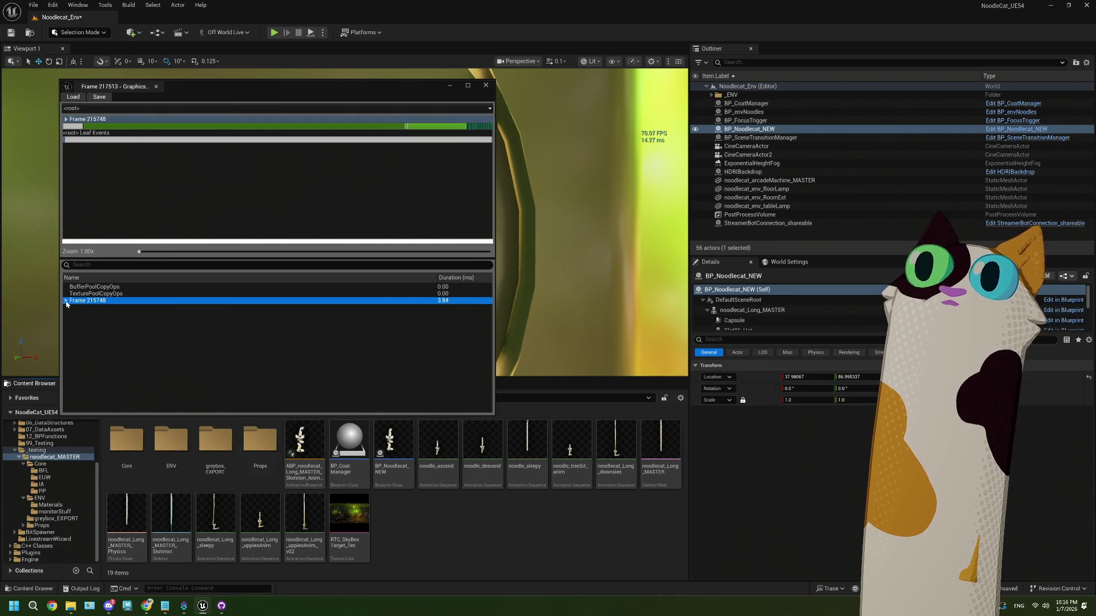
{"action": "left_click", "coordinate": [67, 301]}
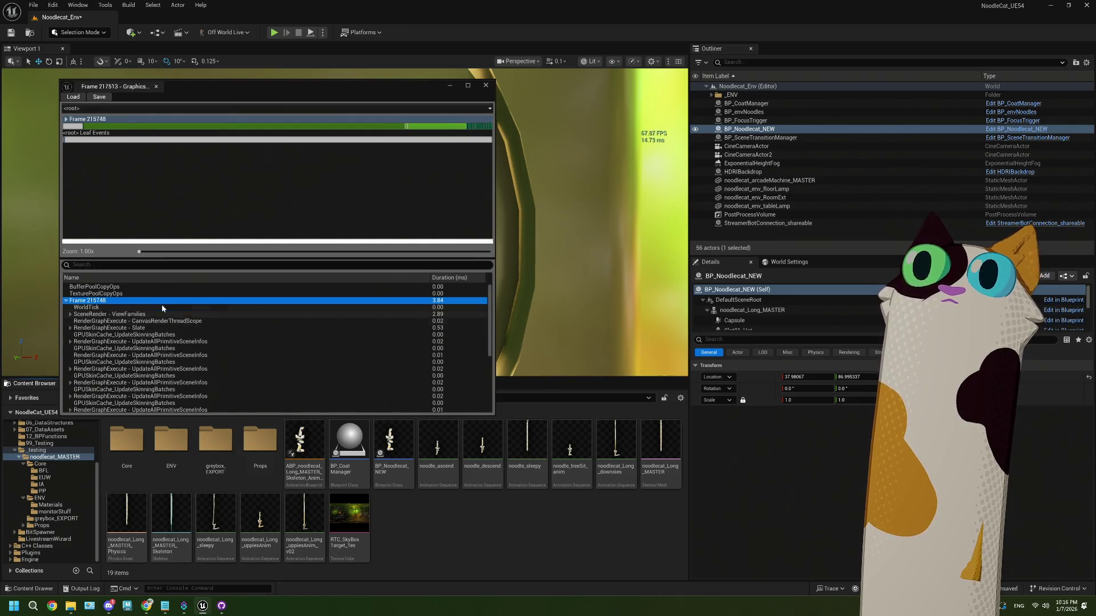
{"action": "left_click", "coordinate": [441, 277]}
{"action": "left_click", "coordinate": [441, 278]}
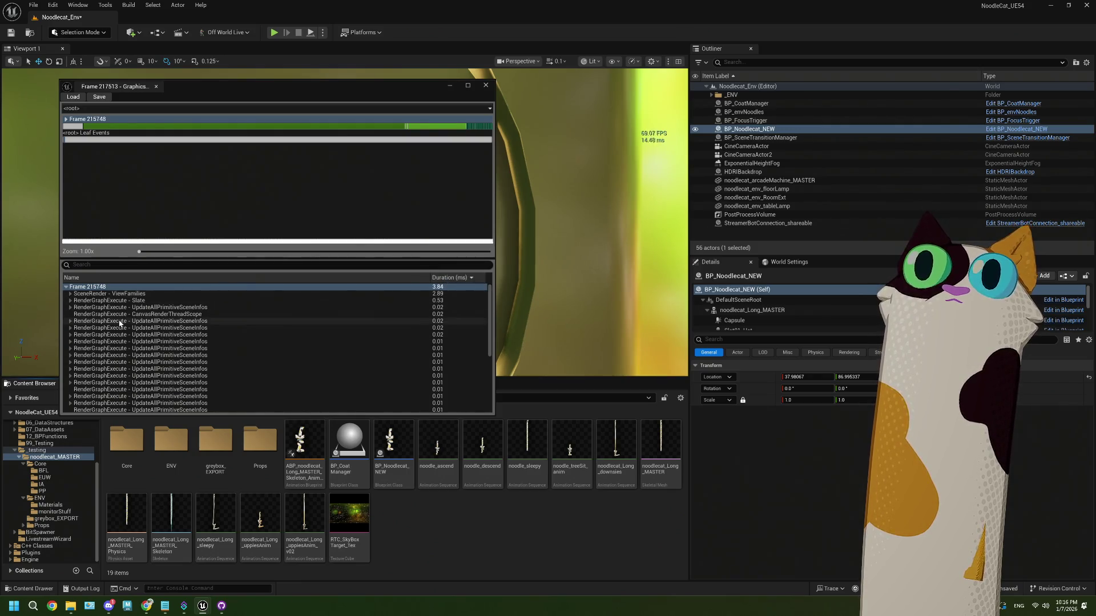
{"action": "left_click", "coordinate": [70, 294]}
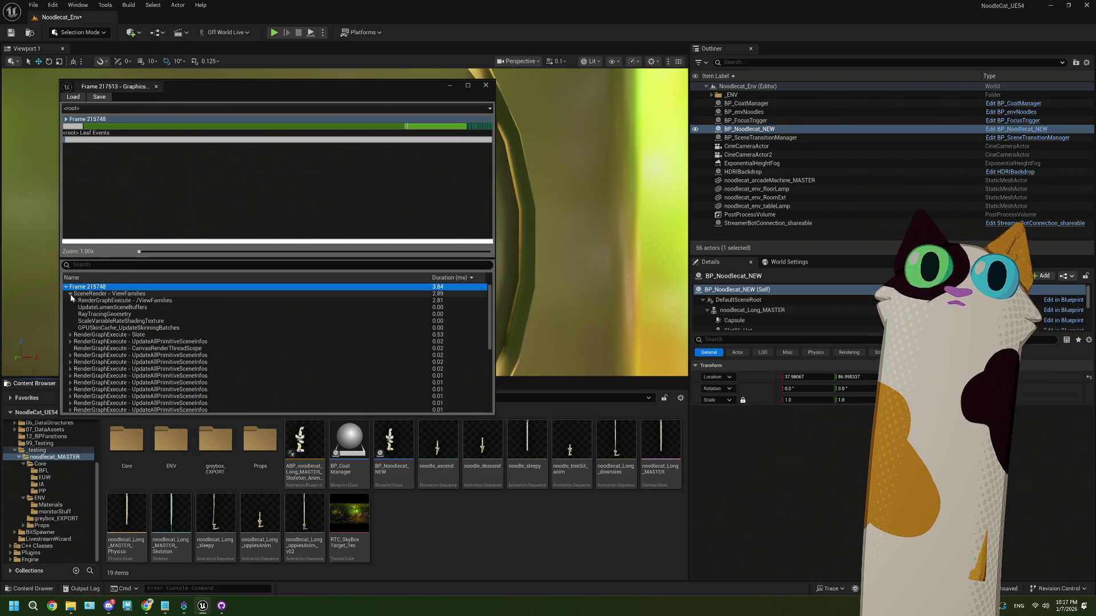
{"action": "left_click", "coordinate": [75, 300]}
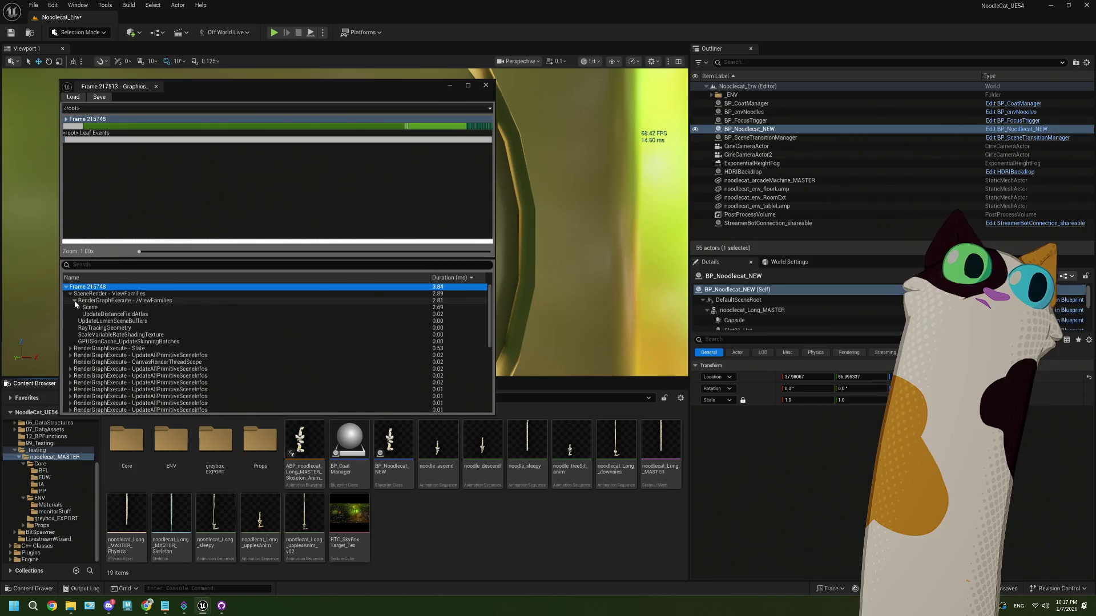
{"action": "left_click", "coordinate": [485, 85]}
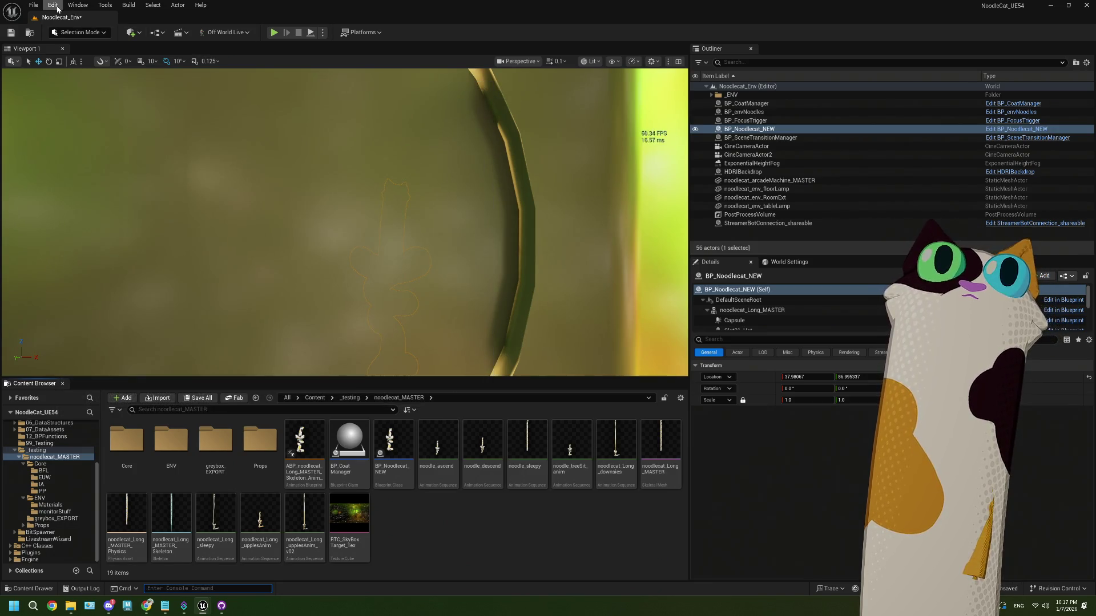
Open Project Settings from the Edit menu, search 'nani', and uncheck Engine - Rendering > Nanite
{"action": "left_click", "coordinate": [53, 5]}
{"action": "left_click", "coordinate": [74, 5]}
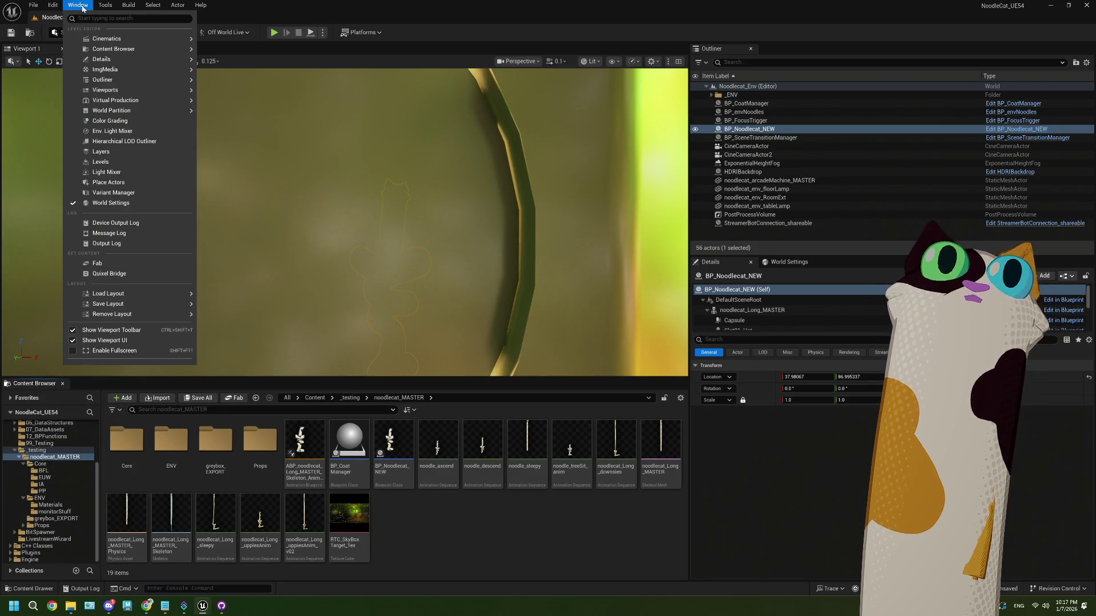
{"action": "left_click", "coordinate": [81, 8]}
{"action": "left_click", "coordinate": [53, 5]}
{"action": "left_click", "coordinate": [95, 142]}
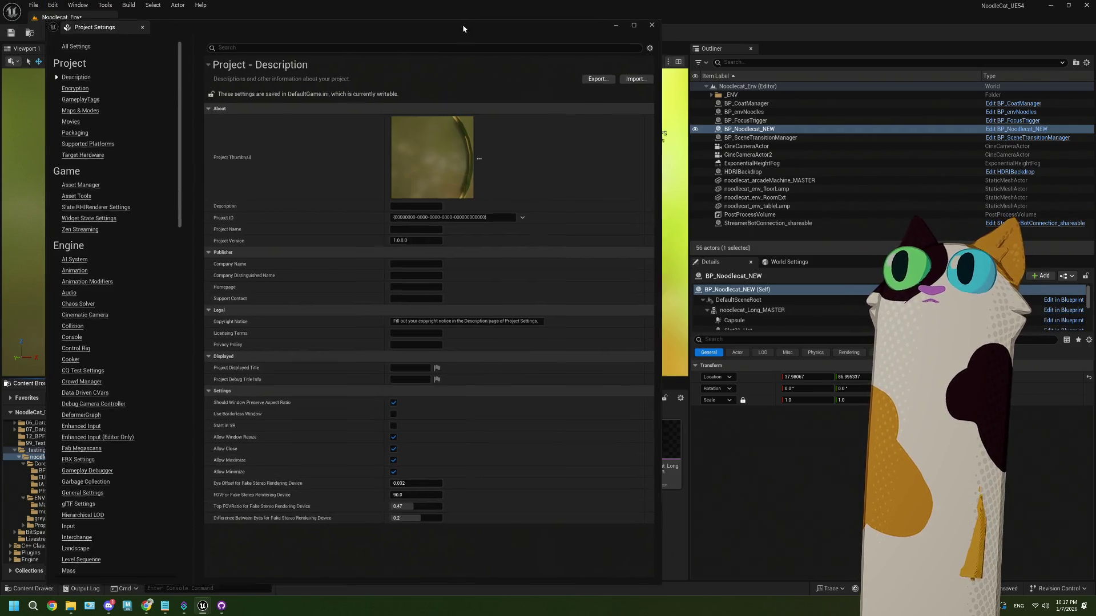
{"action": "left_click_drag", "start_coordinate": [400, 19], "coordinate": [381, 23]}
{"action": "left_click", "coordinate": [283, 46]}
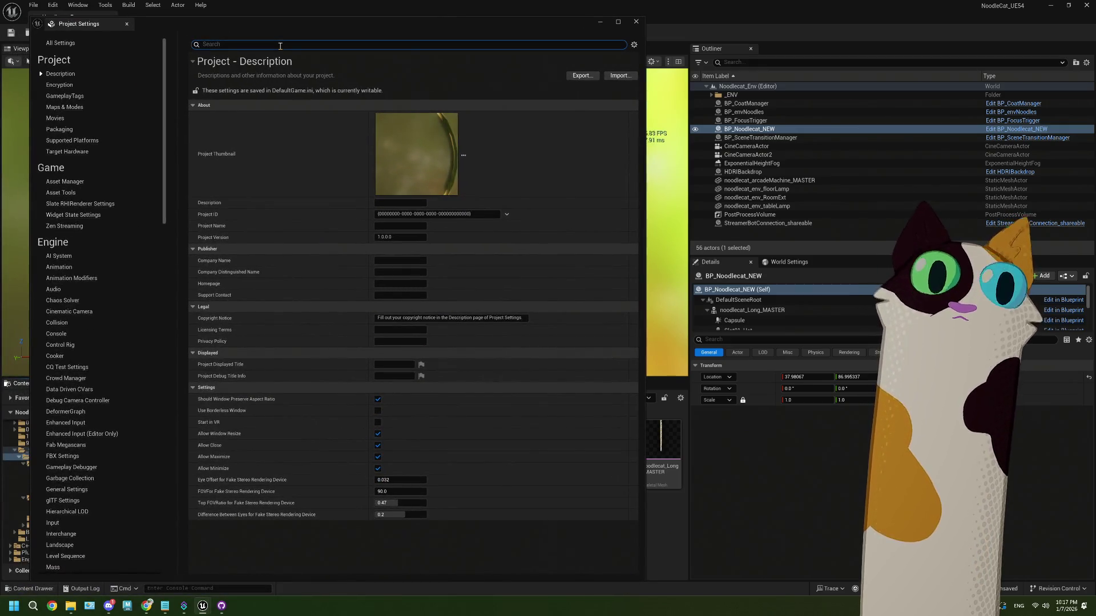
{"action": "type", "text": "nani"}
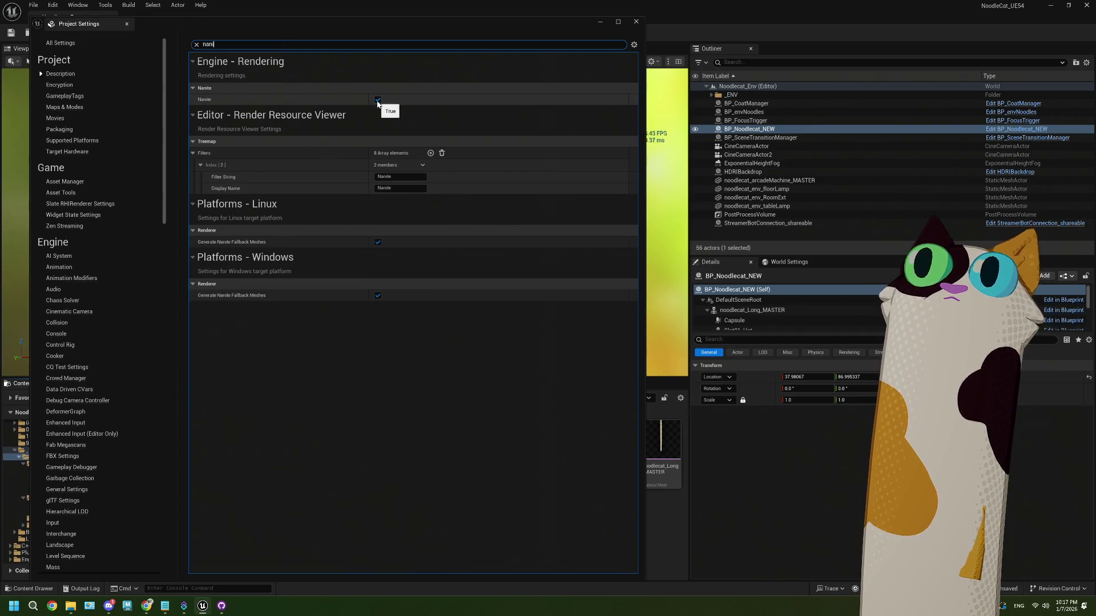
{"action": "left_click_drag", "start_coordinate": [374, 23], "coordinate": [303, 26]}
{"action": "left_click", "coordinate": [307, 102]}
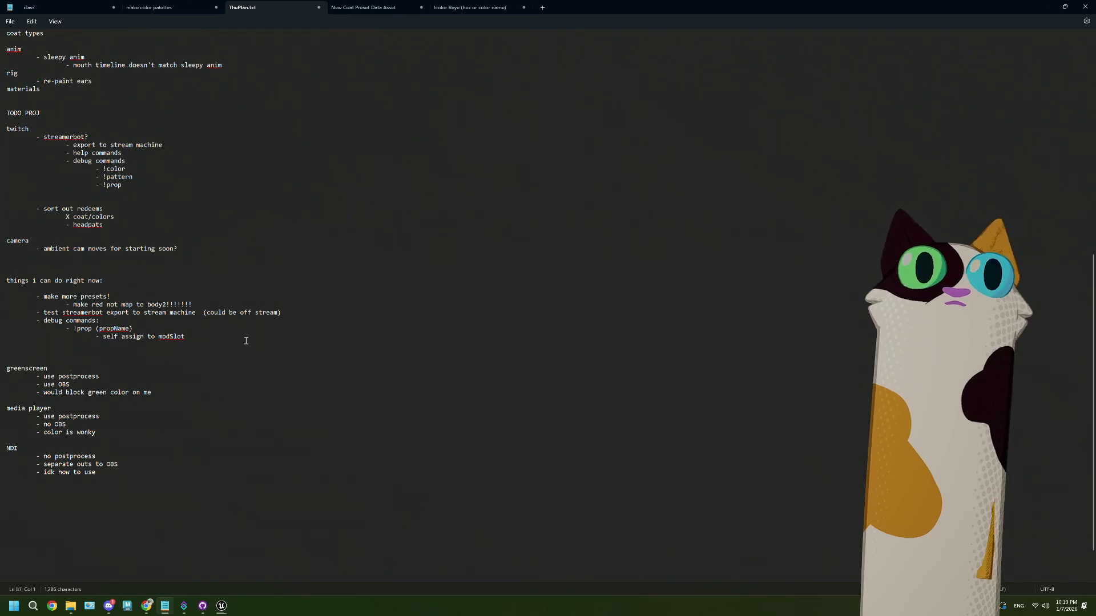
{"action": "left_click_drag", "start_coordinate": [29, 344], "coordinate": [66, 329]}
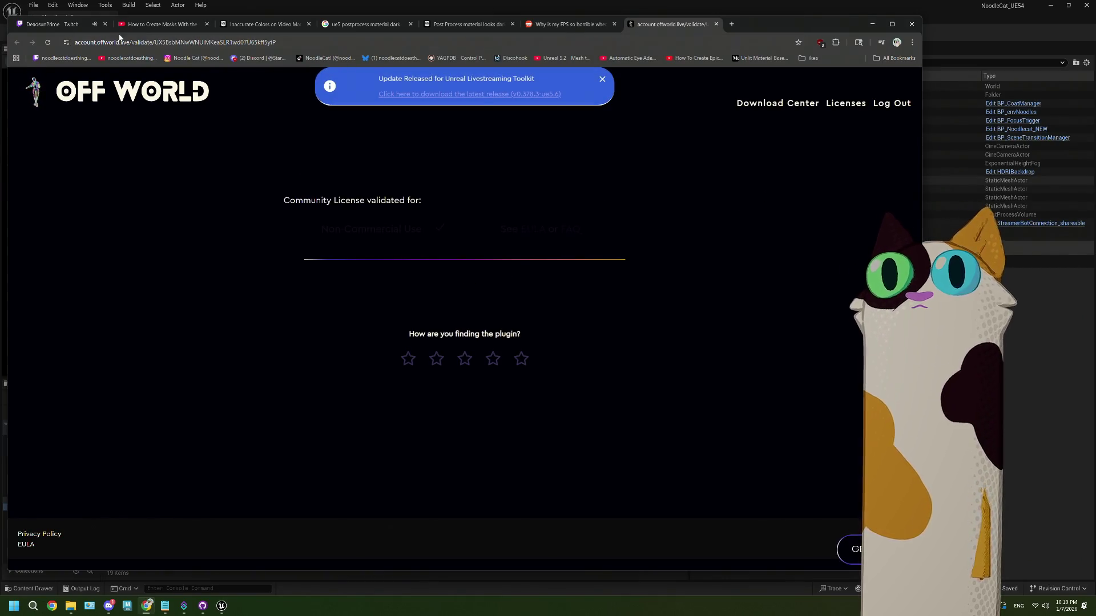
Check the followed channel's live stream on Twitch, then alt-tab back to the Unreal editor
{"action": "left_click", "coordinate": [77, 25]}
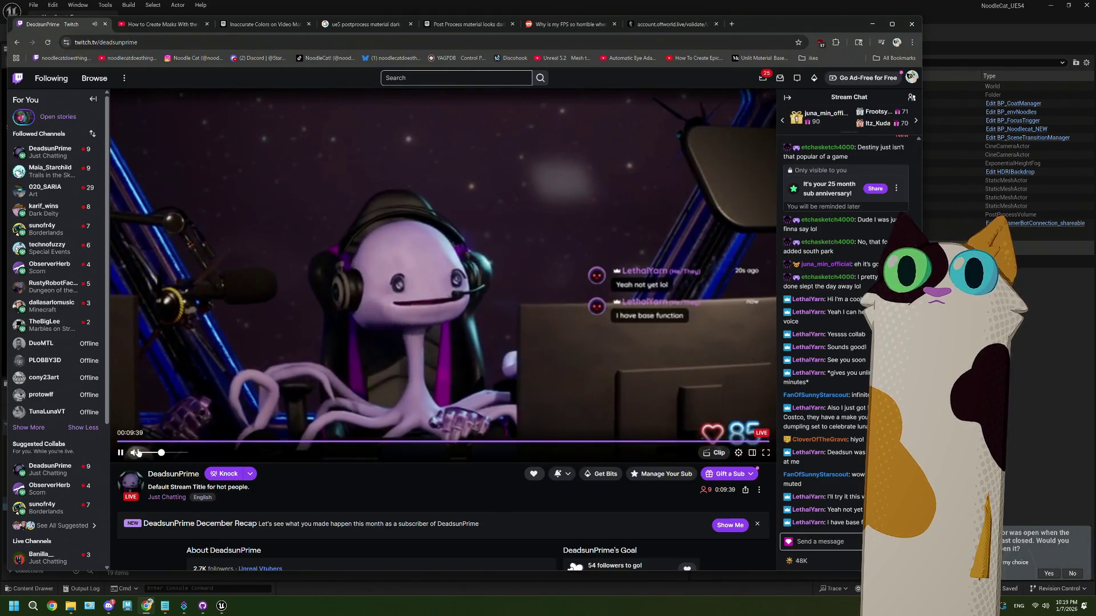
{"action": "key", "text": "alt+Tab"}
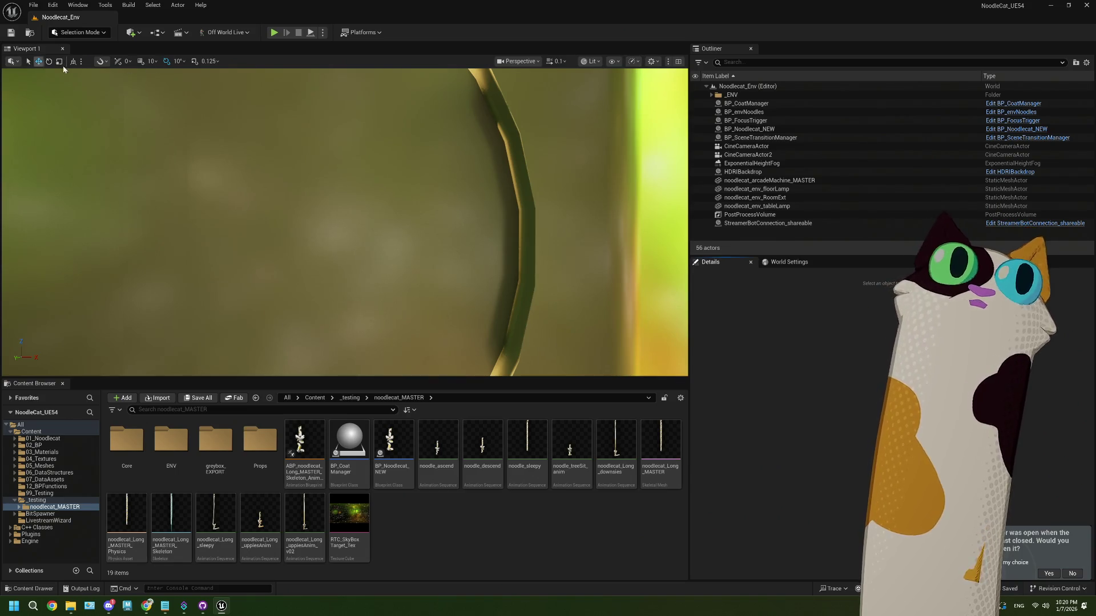
Enable the viewport's FPS stat under Show > Viewport Stats, then start Play in Editor
{"action": "left_click", "coordinate": [637, 62]}
{"action": "left_click", "coordinate": [639, 63]}
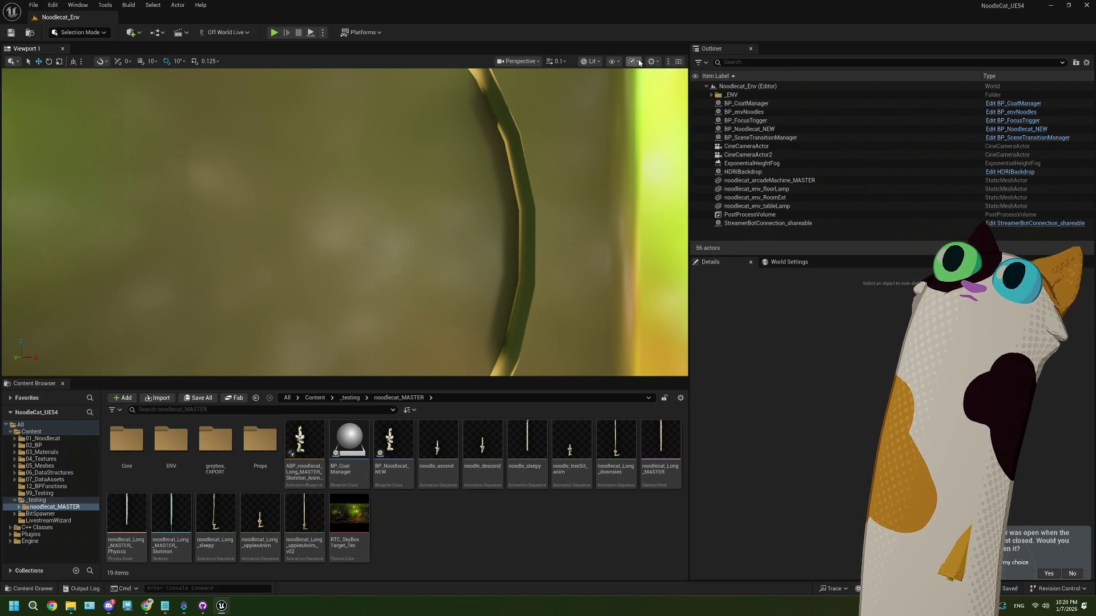
{"action": "left_click", "coordinate": [612, 61]}
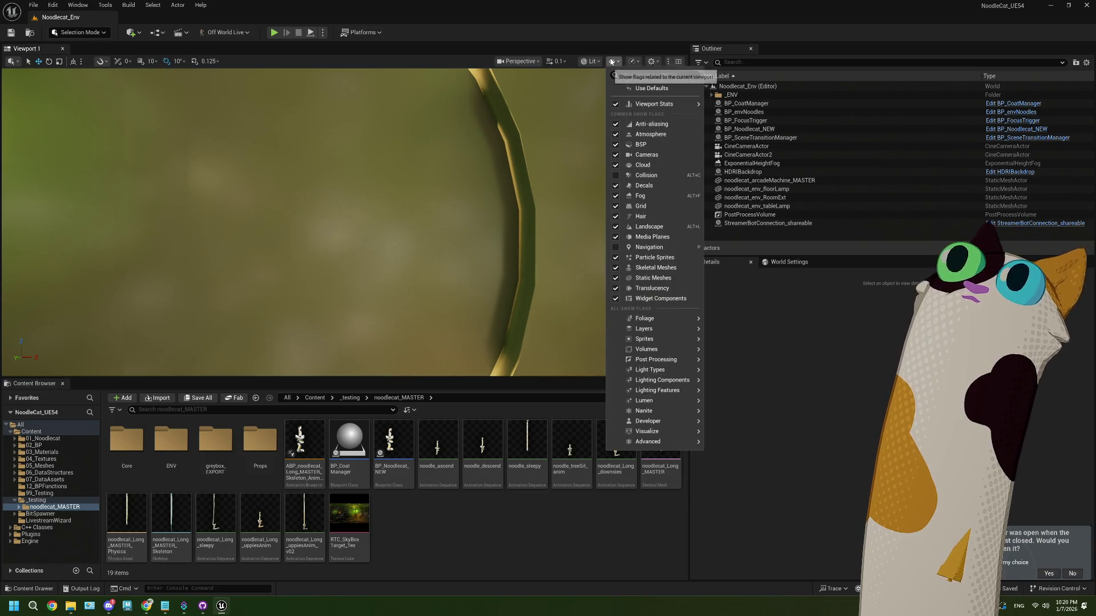
{"action": "mouse_move", "coordinate": [654, 104]}
{"action": "left_click", "coordinate": [736, 142]}
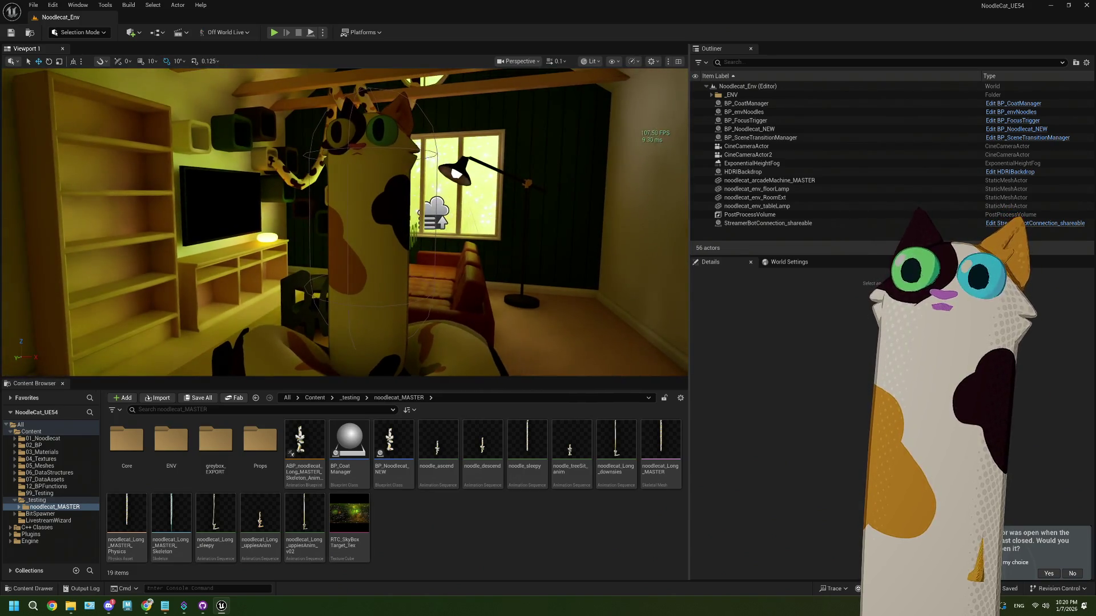
{"action": "left_click", "coordinate": [274, 34]}
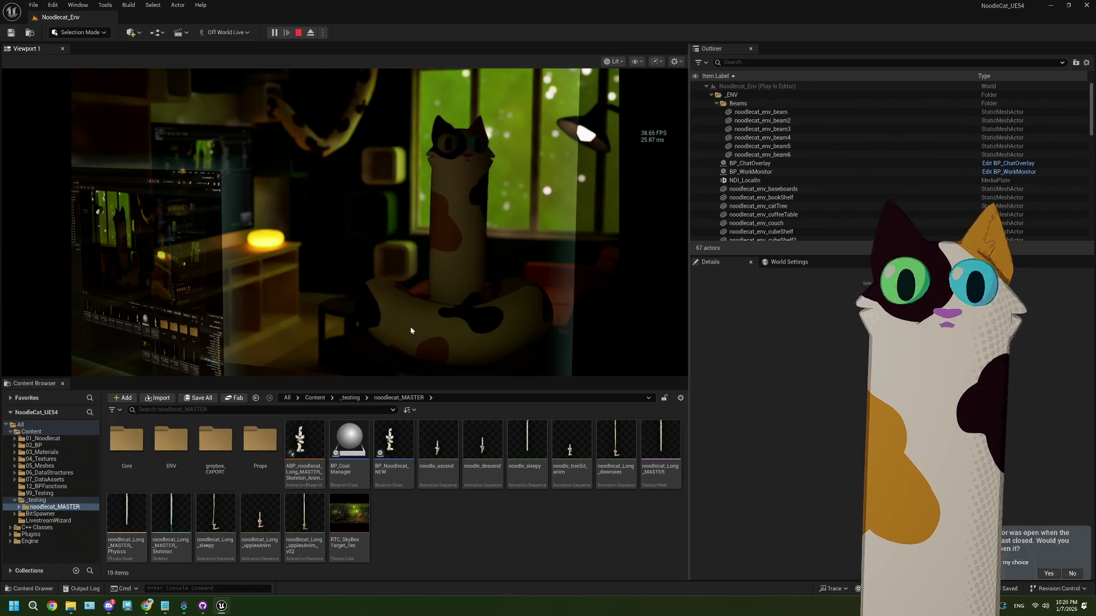
Run the ProfileGPU console command to capture the running frame's GPU timings
{"action": "left_click", "coordinate": [212, 590]}
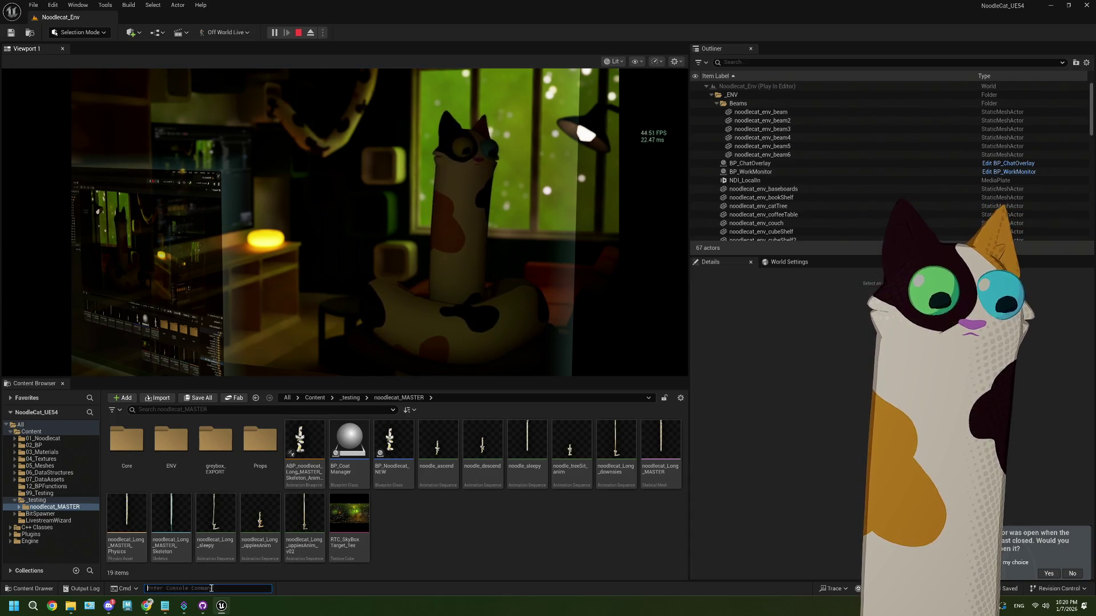
{"action": "type", "text": "prf"}
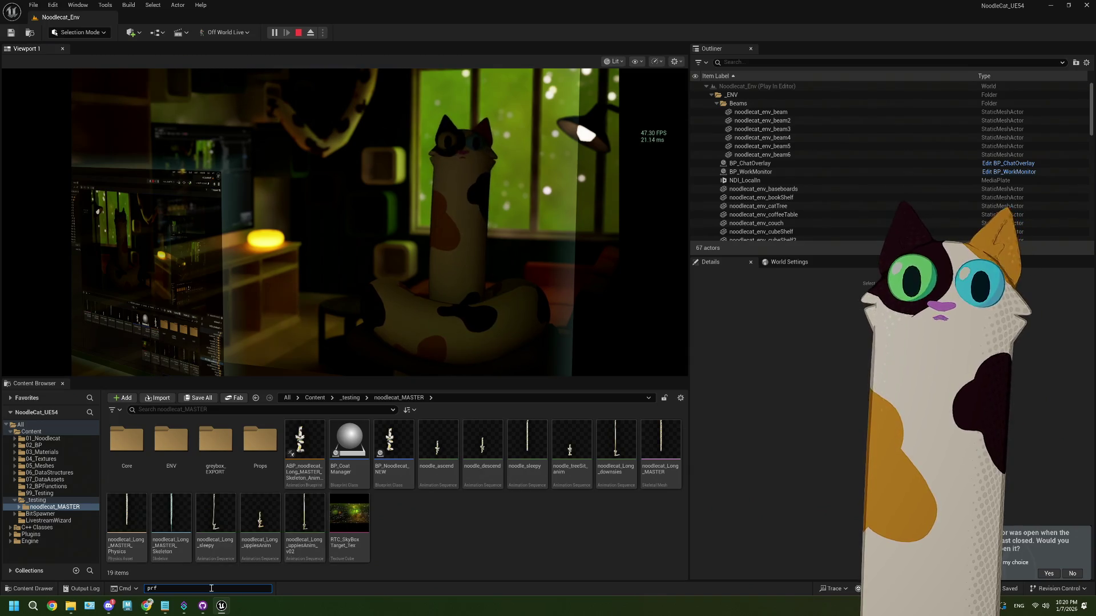
{"action": "mouse_move", "coordinate": [217, 614]}
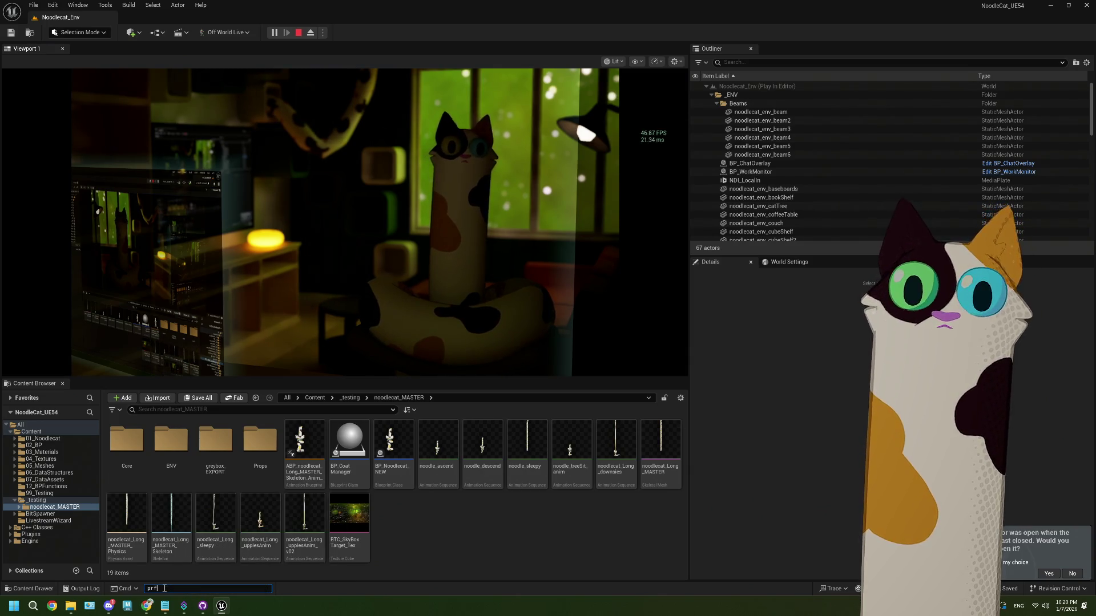
{"action": "key", "text": "BackSpace"}
{"action": "type", "text": "of"}
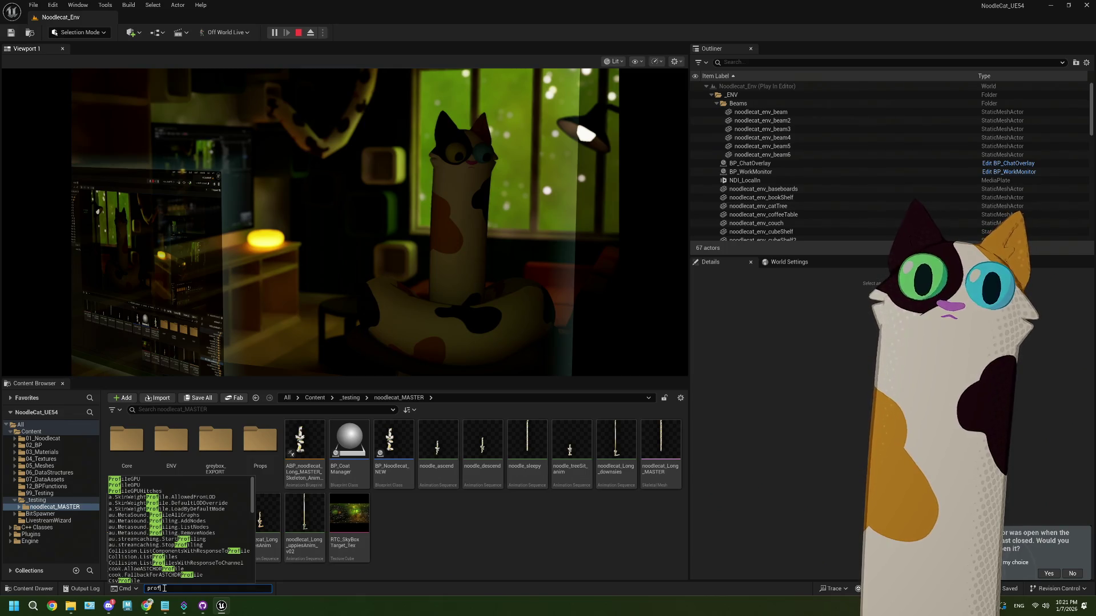
{"action": "left_click", "coordinate": [133, 479]}
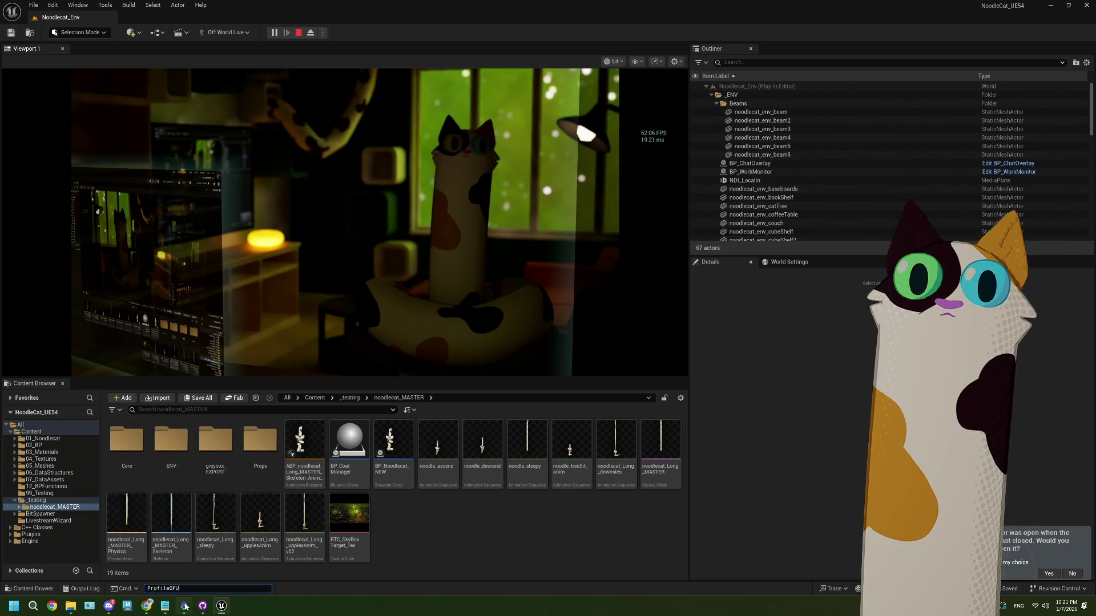
{"action": "key", "text": "Return"}
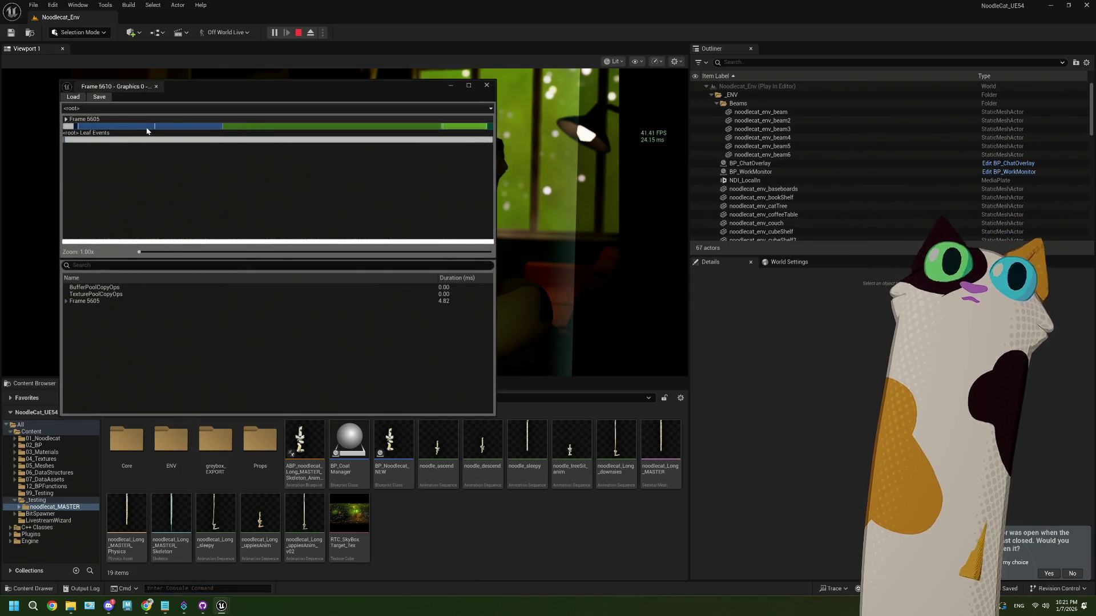
Expand Frame 5605, sort by Duration, drill into SceneRender > Scene passes, then close the profiler
{"action": "left_click", "coordinate": [67, 301]}
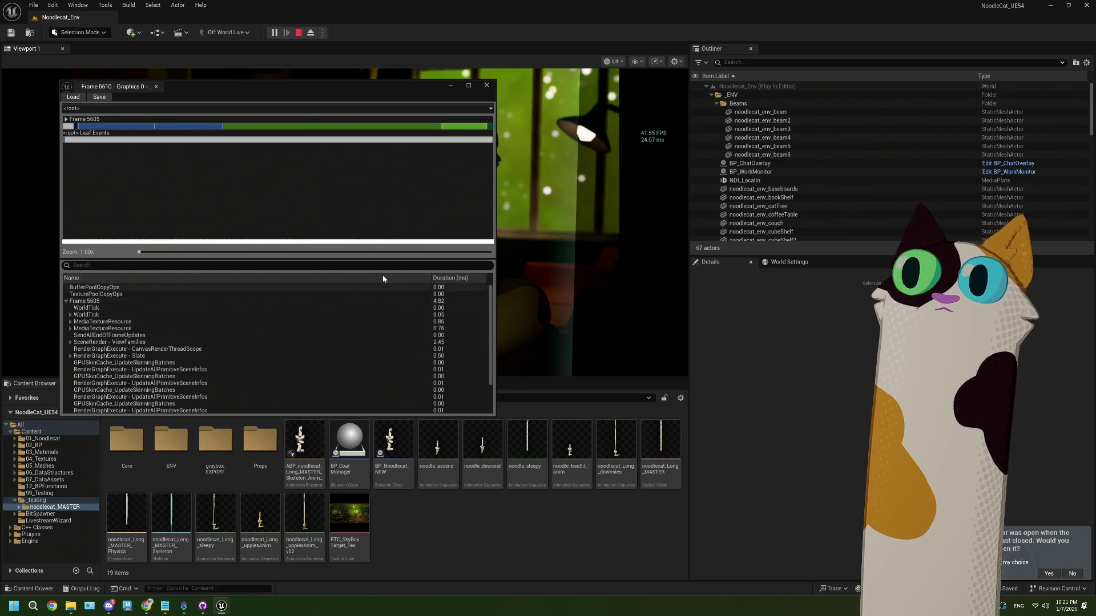
{"action": "left_click", "coordinate": [448, 278]}
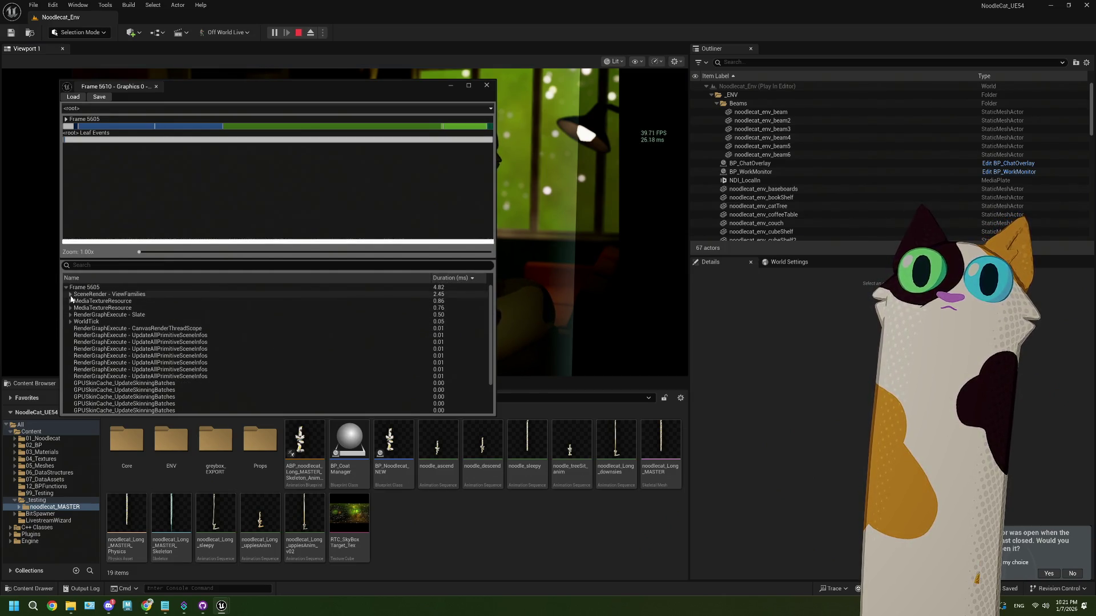
{"action": "left_click", "coordinate": [70, 294]}
{"action": "left_click", "coordinate": [74, 301]}
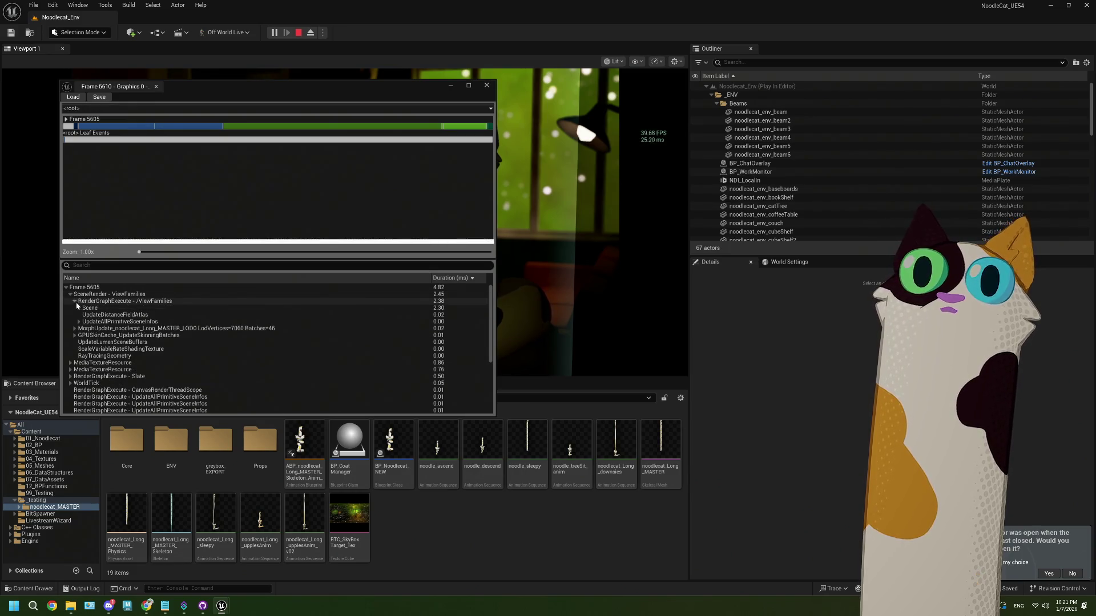
{"action": "left_click", "coordinate": [80, 308]}
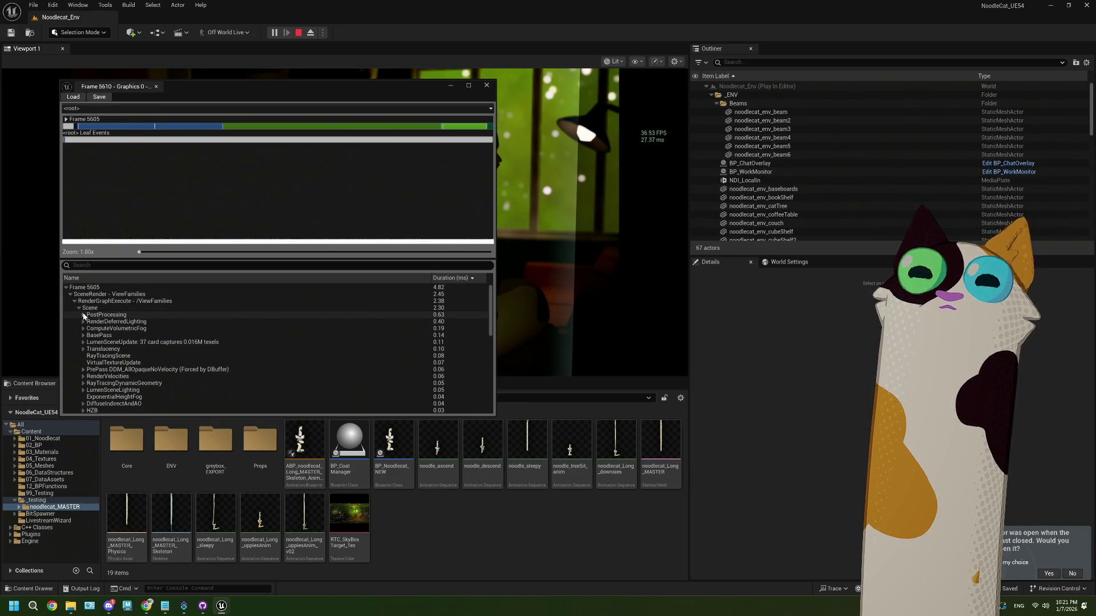
{"action": "left_click", "coordinate": [83, 323]}
{"action": "left_click", "coordinate": [83, 321]}
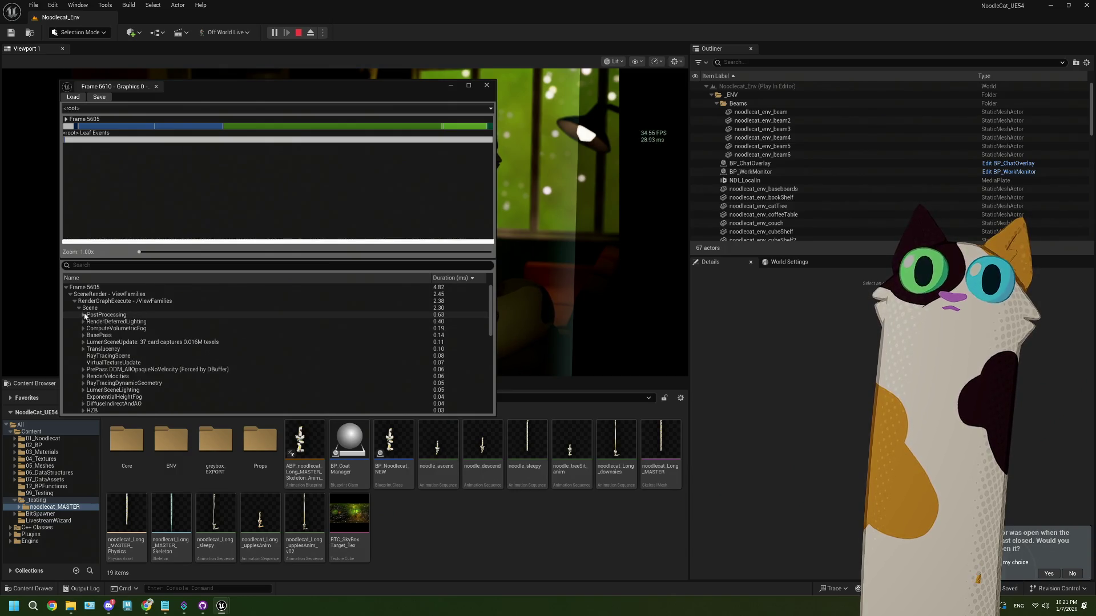
{"action": "left_click", "coordinate": [83, 315]}
{"action": "left_click", "coordinate": [83, 315]}
{"action": "left_click", "coordinate": [83, 322]}
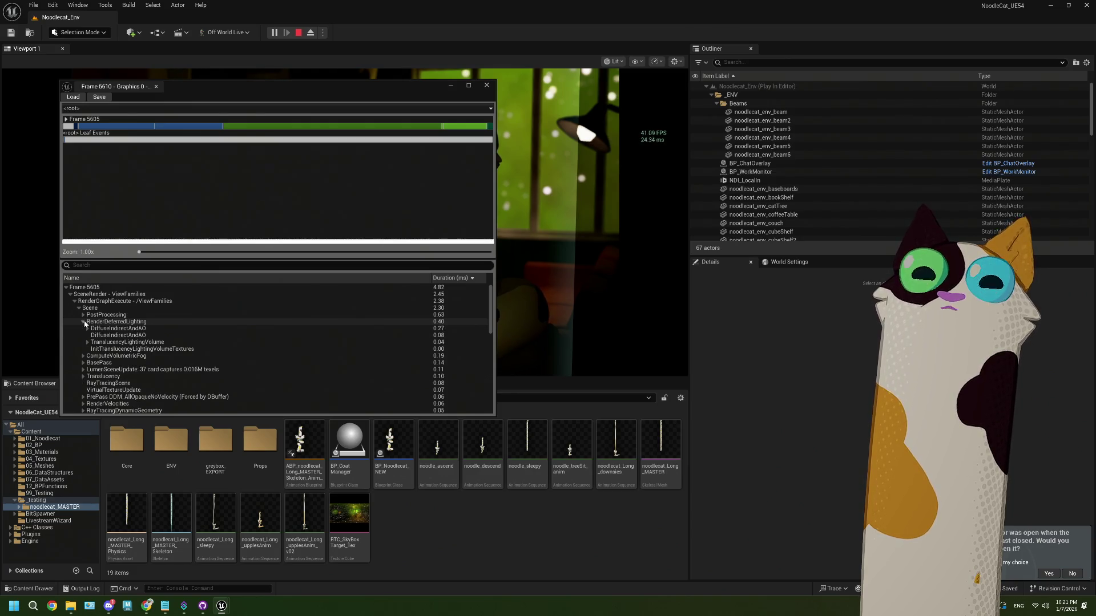
{"action": "left_click", "coordinate": [84, 322]}
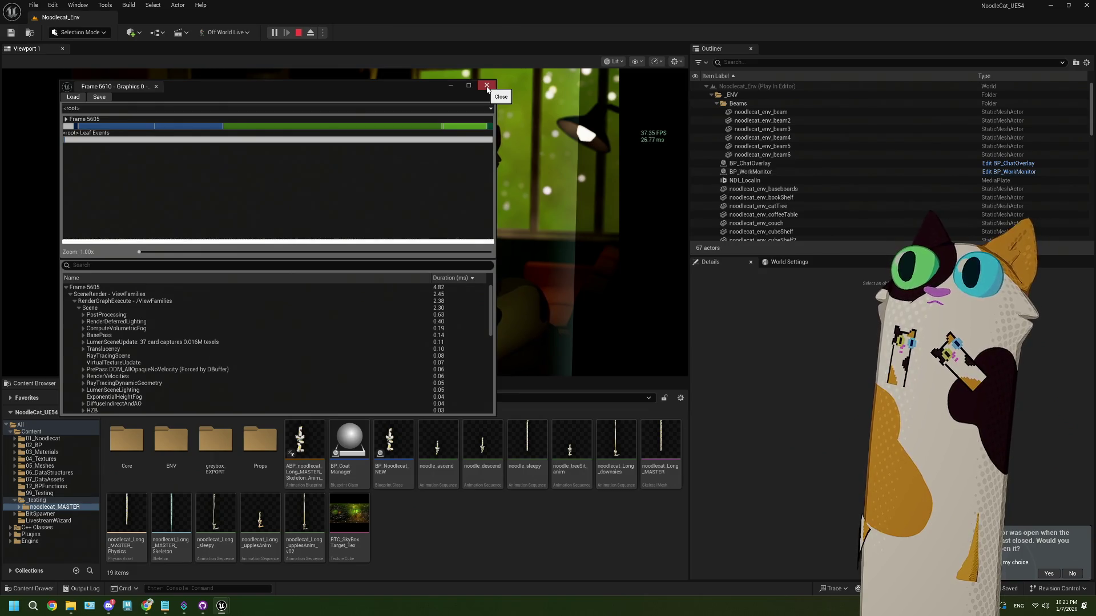
{"action": "left_click", "coordinate": [487, 87]}
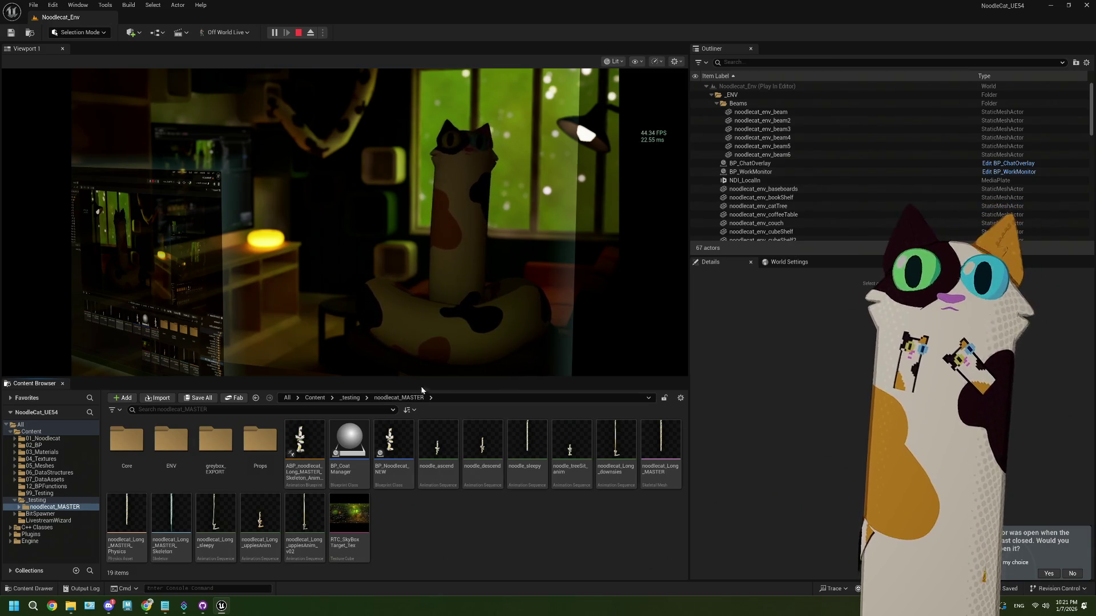
Stop the play session, switch the viewport to CineCameraActor, and test Play then Stop
{"action": "key", "text": "Escape"}
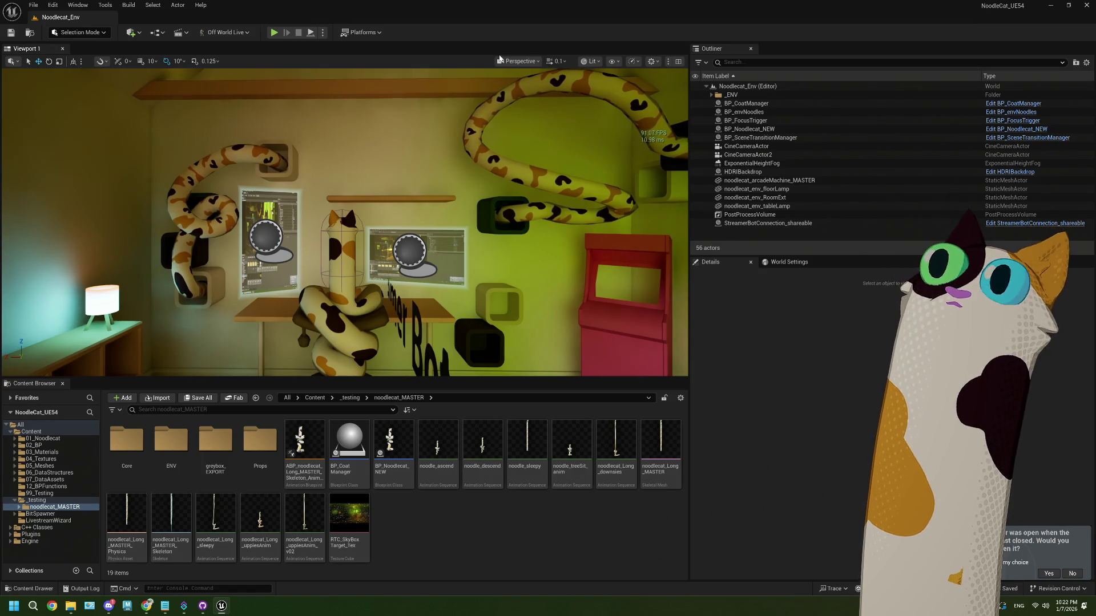
{"action": "left_click", "coordinate": [517, 61]}
{"action": "left_click", "coordinate": [547, 120]}
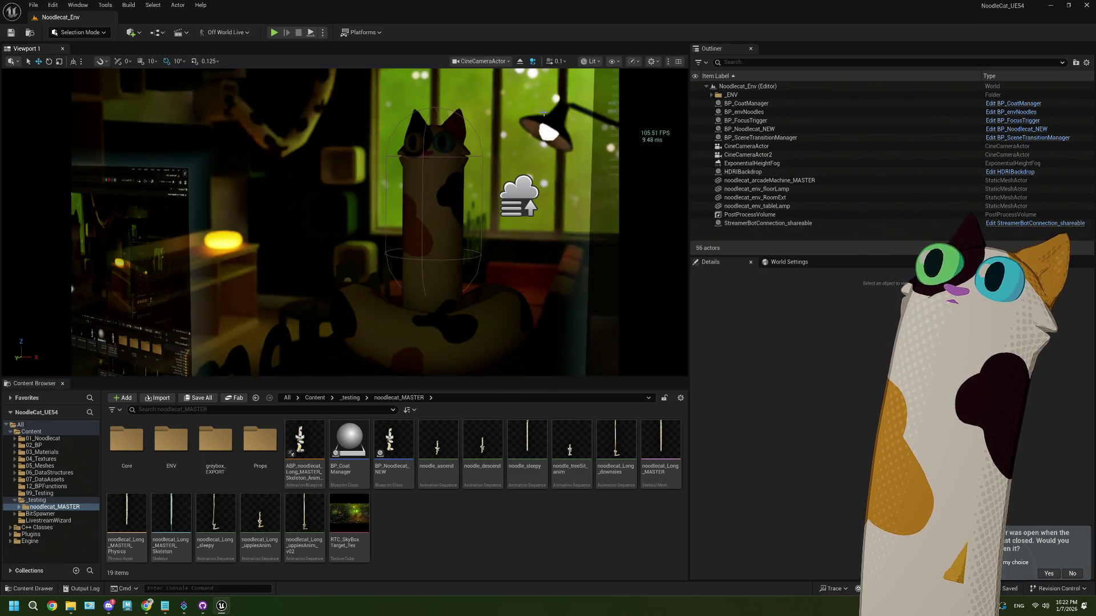
{"action": "left_click", "coordinate": [492, 61]}
{"action": "left_click", "coordinate": [492, 62]}
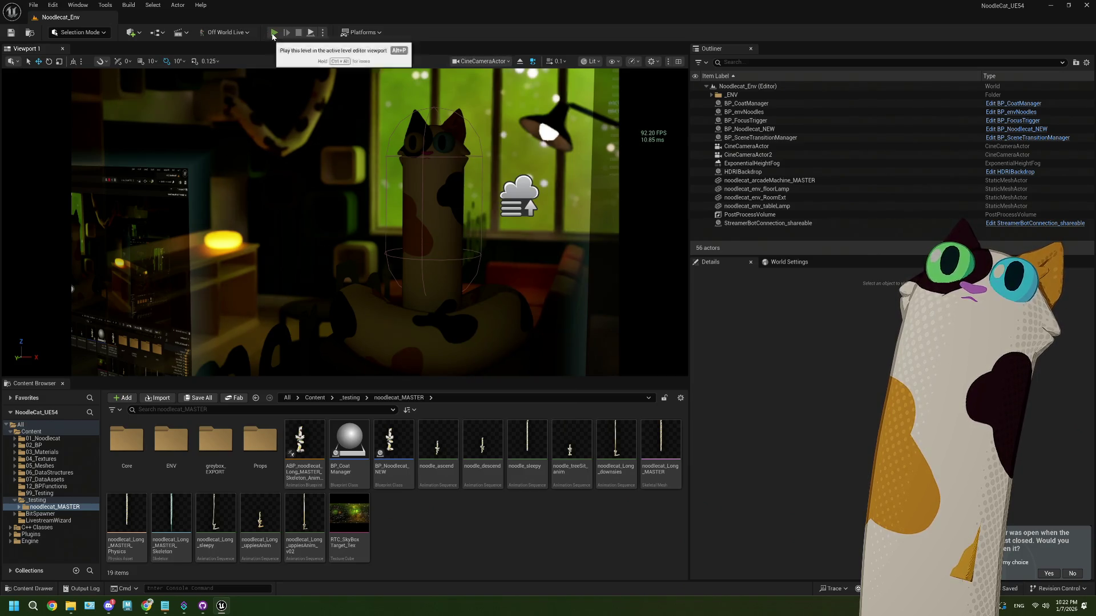
{"action": "left_click", "coordinate": [274, 33]}
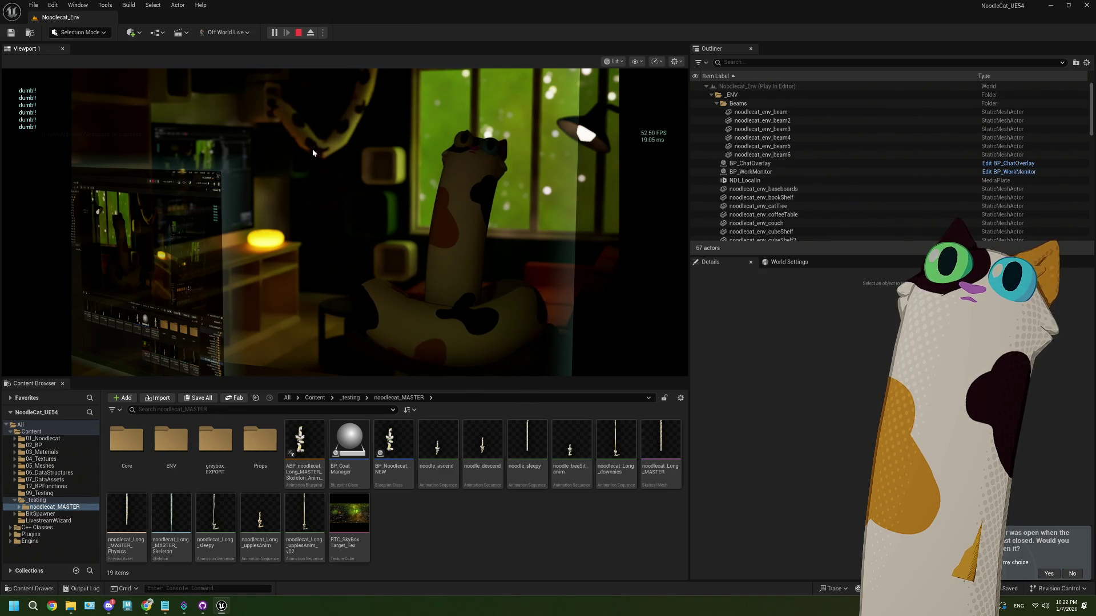
{"action": "left_click", "coordinate": [297, 32]}
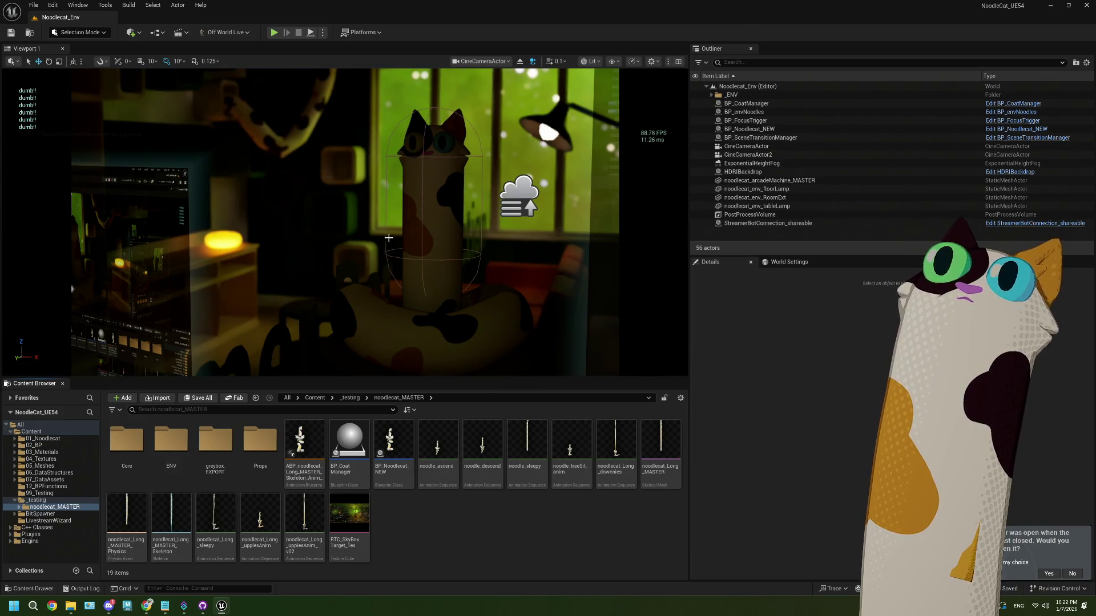
Return to the Perspective view, fly toward the wall, and select the BP_envNoodles actor
{"action": "left_click", "coordinate": [471, 61]}
{"action": "left_click", "coordinate": [483, 91]}
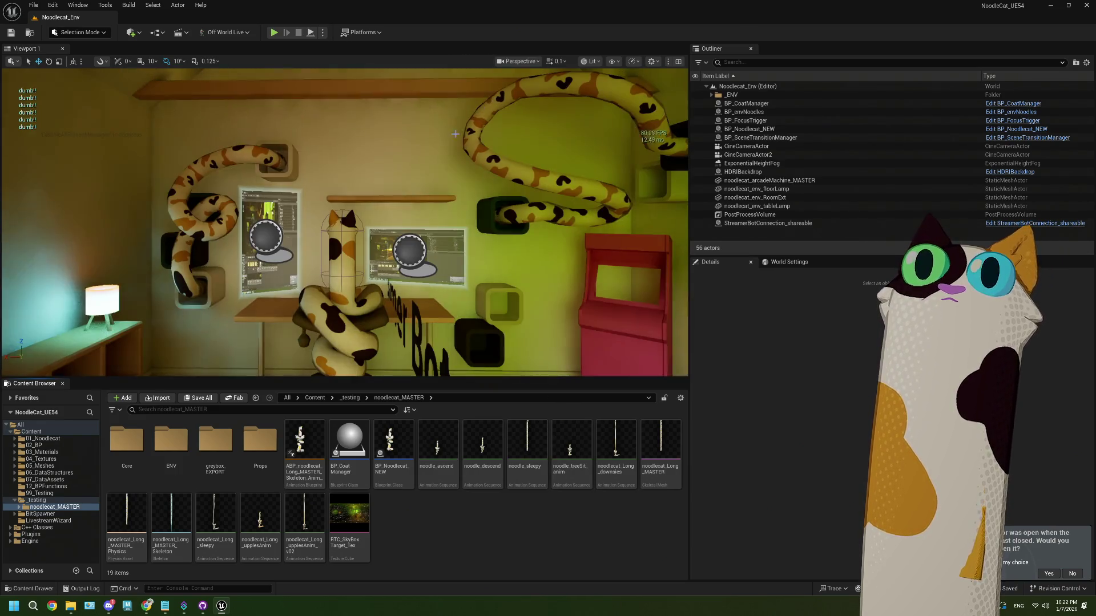
{"action": "key", "text": "w"}
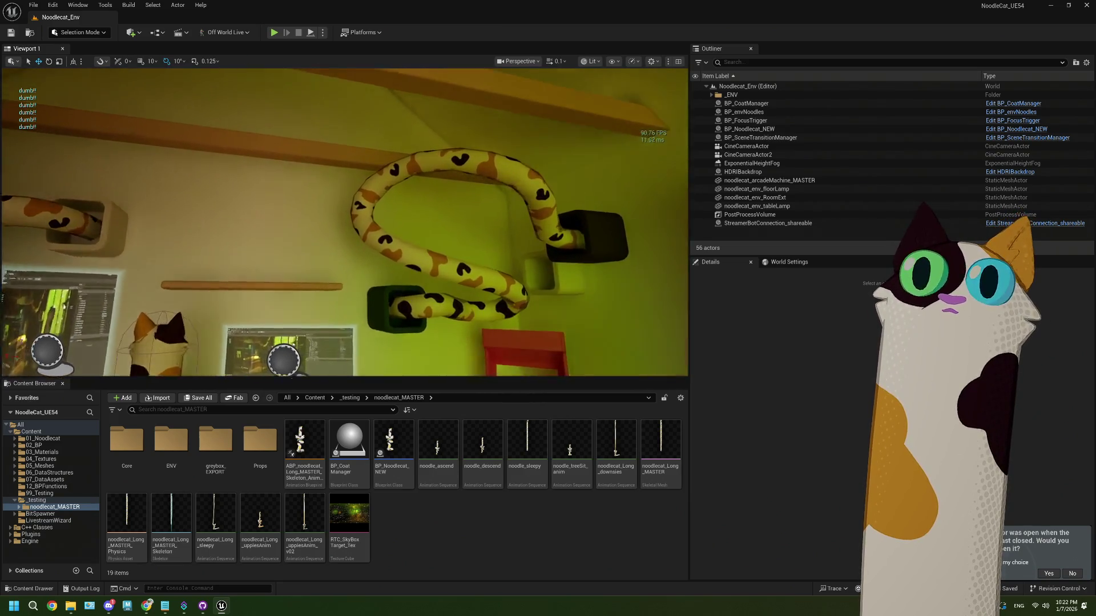
{"action": "key", "text": "s"}
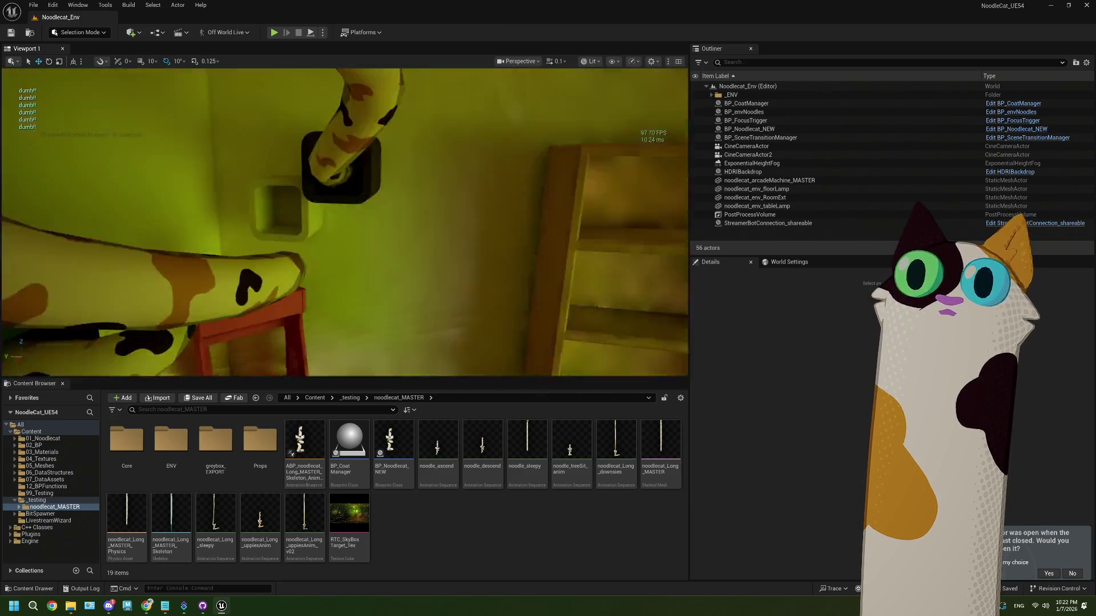
{"action": "key", "text": "w"}
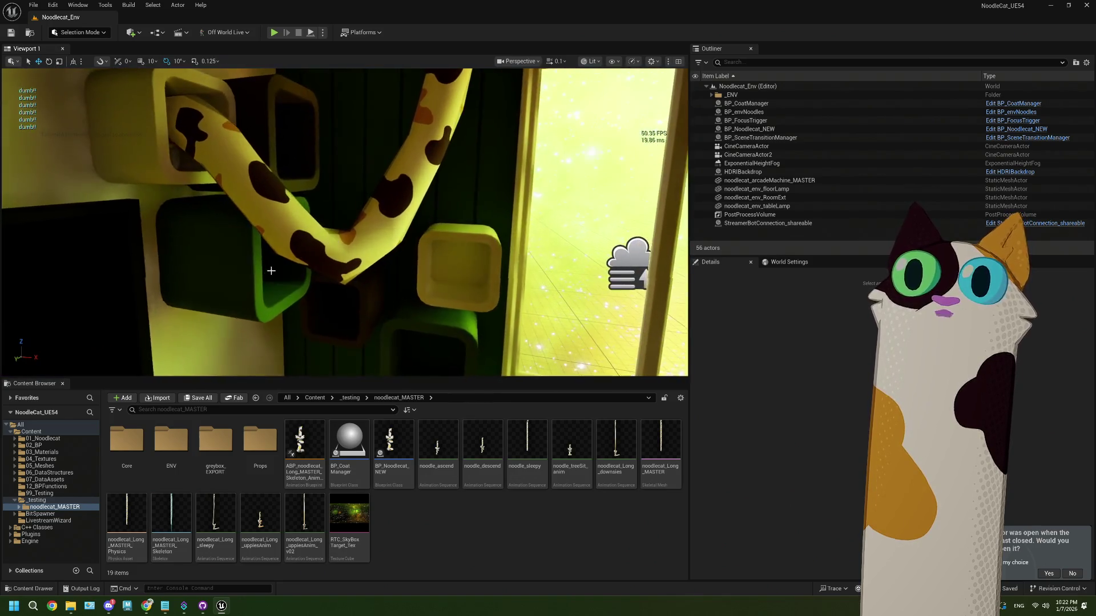
{"action": "left_click", "coordinate": [331, 252]}
{"action": "key", "text": "w"}
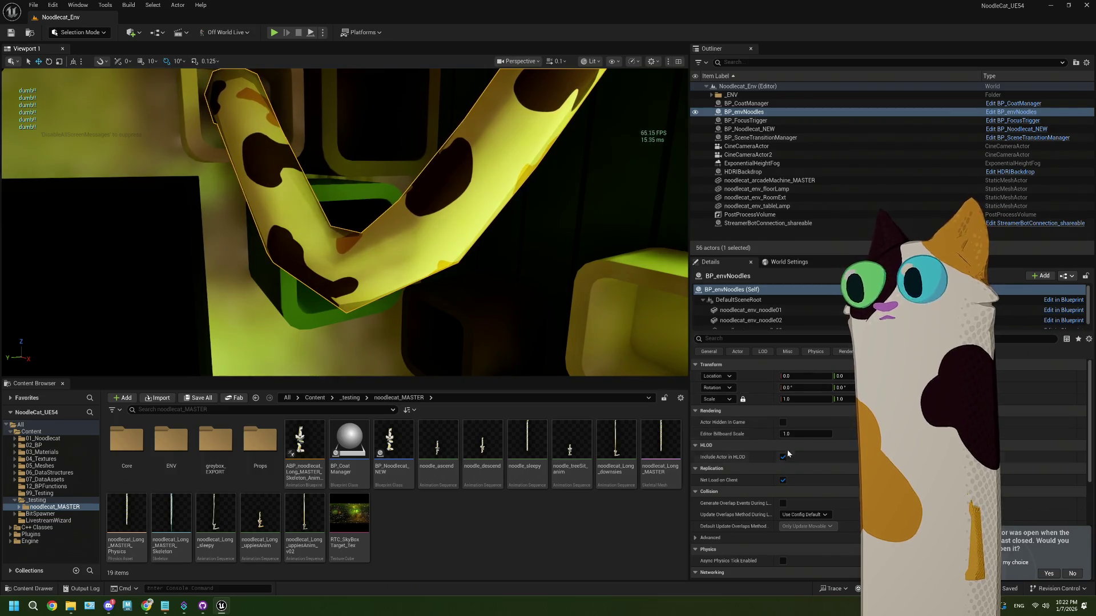
Filter the noodles' Details by 'lo' and uncheck World Partition > Is Spatially Loaded
{"action": "left_click", "coordinate": [772, 339]}
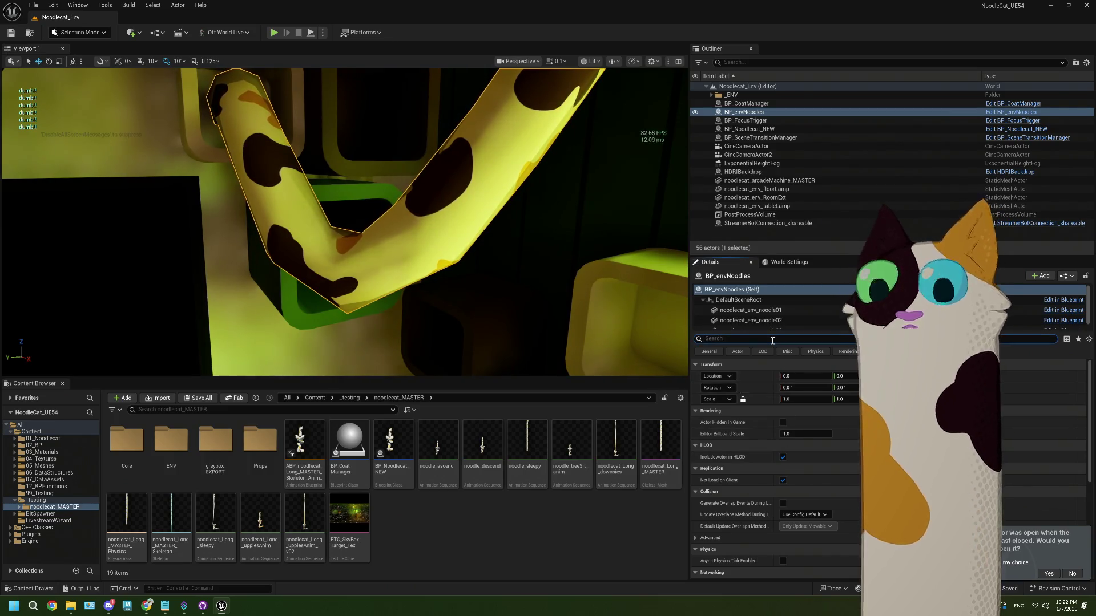
{"action": "type", "text": "lo"}
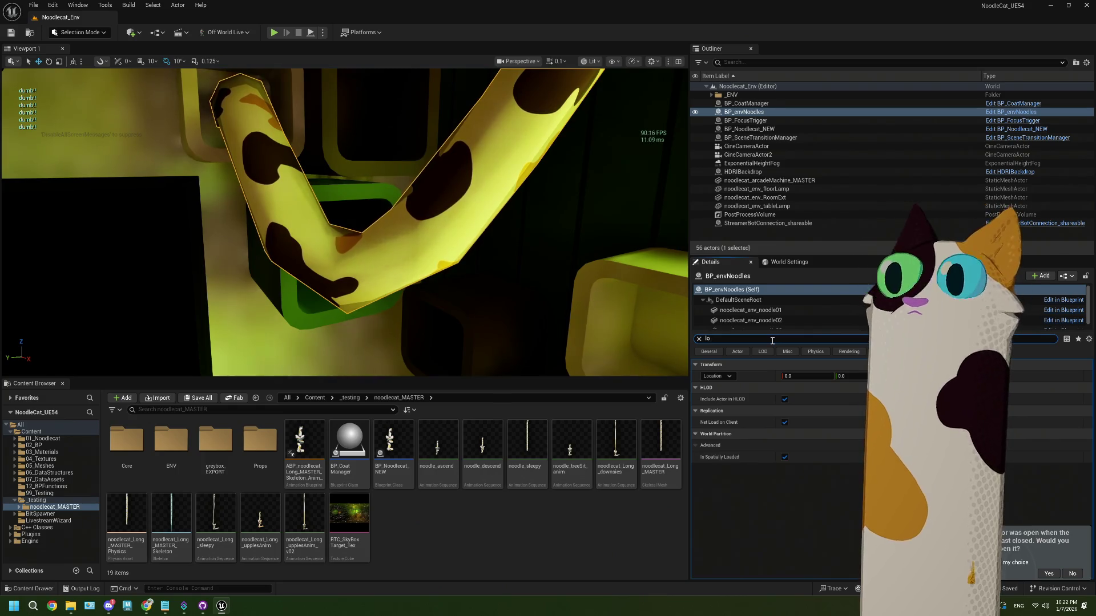
{"action": "left_click", "coordinate": [786, 458]}
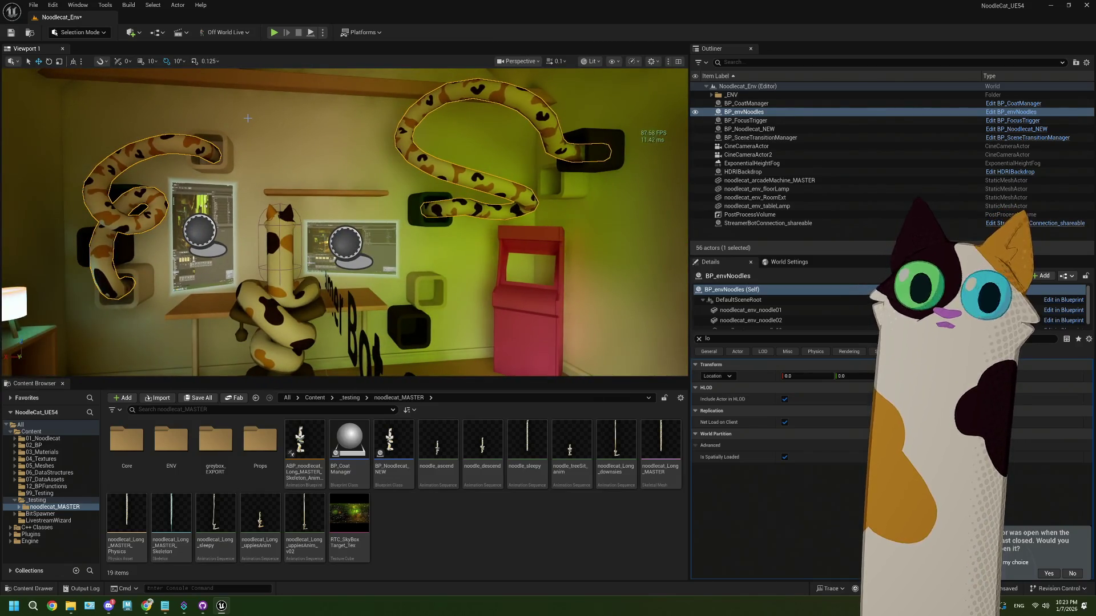
{"action": "left_click", "coordinate": [131, 31]}
{"action": "mouse_move", "coordinate": [179, 121]}
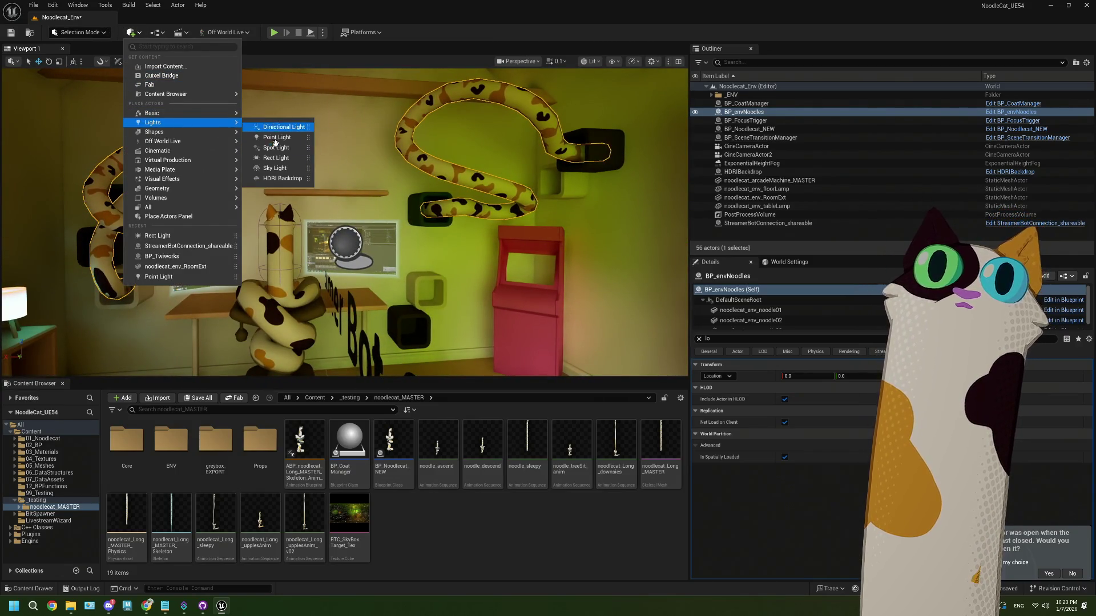
{"action": "left_click", "coordinate": [276, 158]}
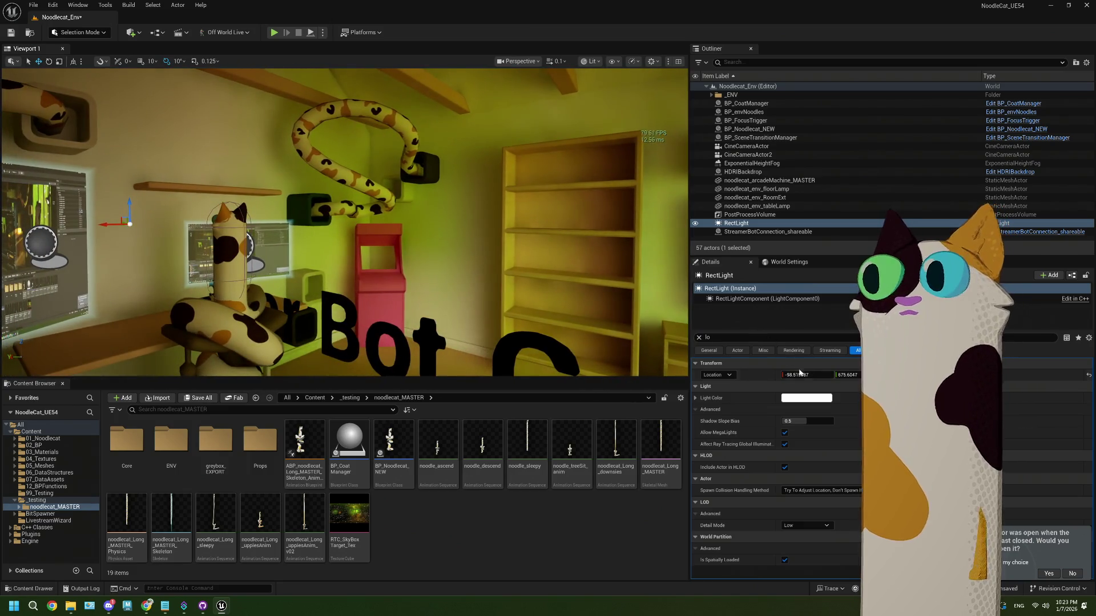
{"action": "type", "text": "0"}
{"action": "key", "text": "Return"}
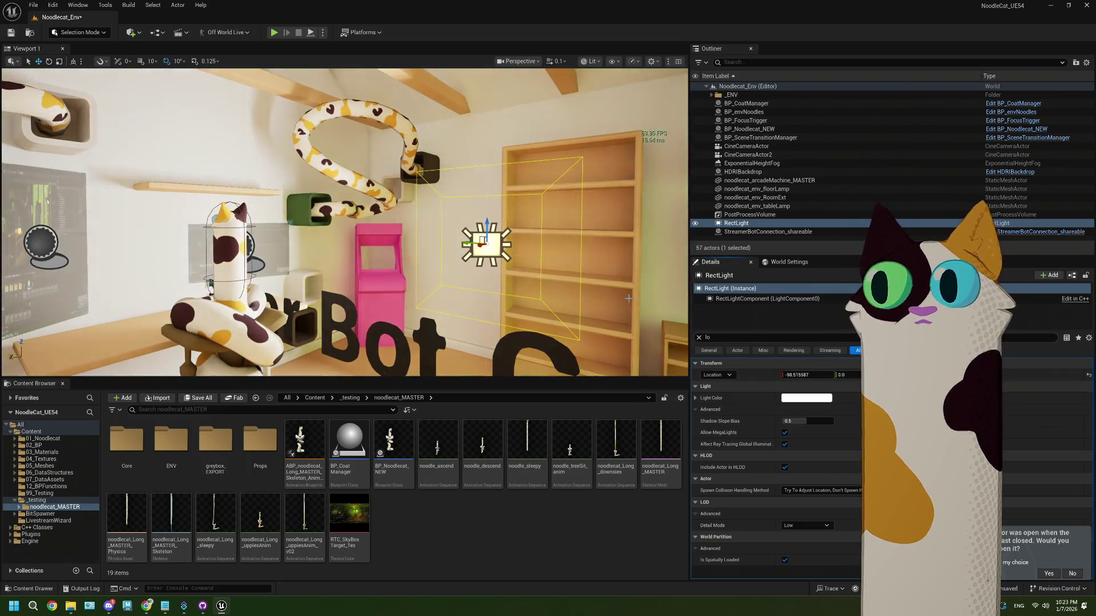
{"action": "mouse_move", "coordinate": [467, 244]}
{"action": "left_mouse_down"}
{"action": "mouse_move", "coordinate": [297, 232]}
{"action": "mouse_move", "coordinate": [353, 237]}
{"action": "mouse_move", "coordinate": [108, 251]}
{"action": "mouse_move", "coordinate": [171, 251]}
{"action": "left_mouse_up"}
{"action": "mouse_move", "coordinate": [364, 253]}
{"action": "left_mouse_down"}
{"action": "mouse_move", "coordinate": [457, 251]}
{"action": "mouse_move", "coordinate": [363, 253]}
{"action": "left_mouse_up"}
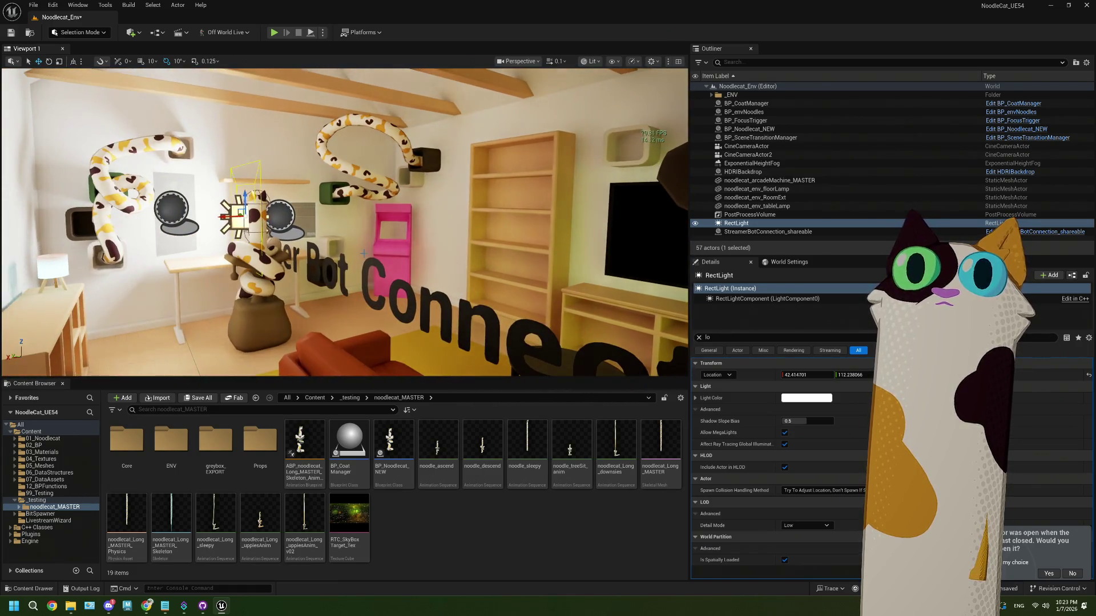
{"action": "key", "text": "Delete"}
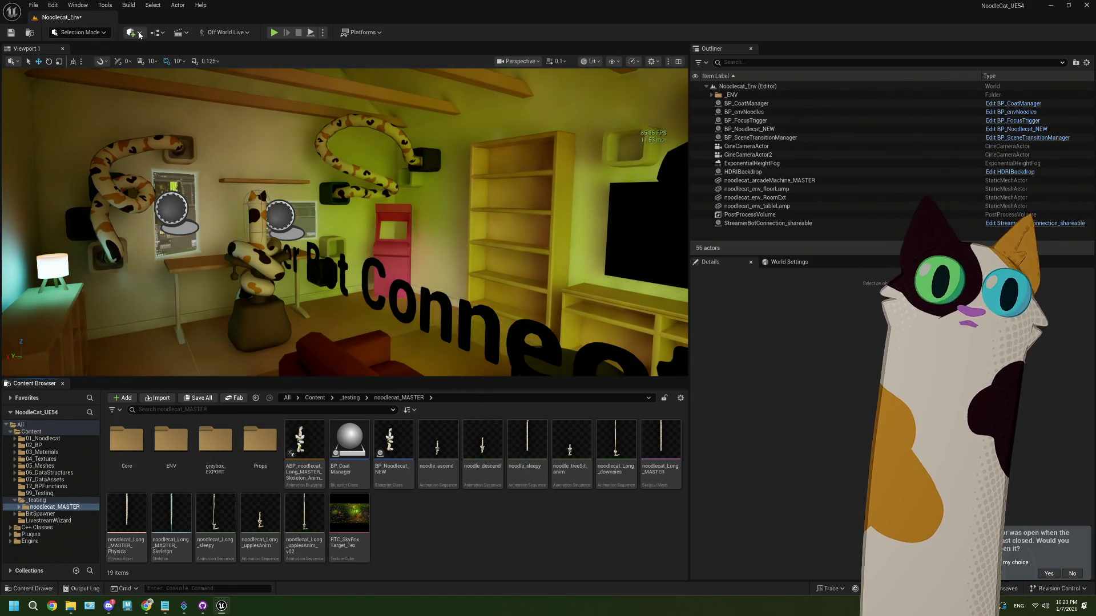
Place a Sphere at the world origin and tilt the view up toward the window and beams
{"action": "left_click", "coordinate": [140, 34]}
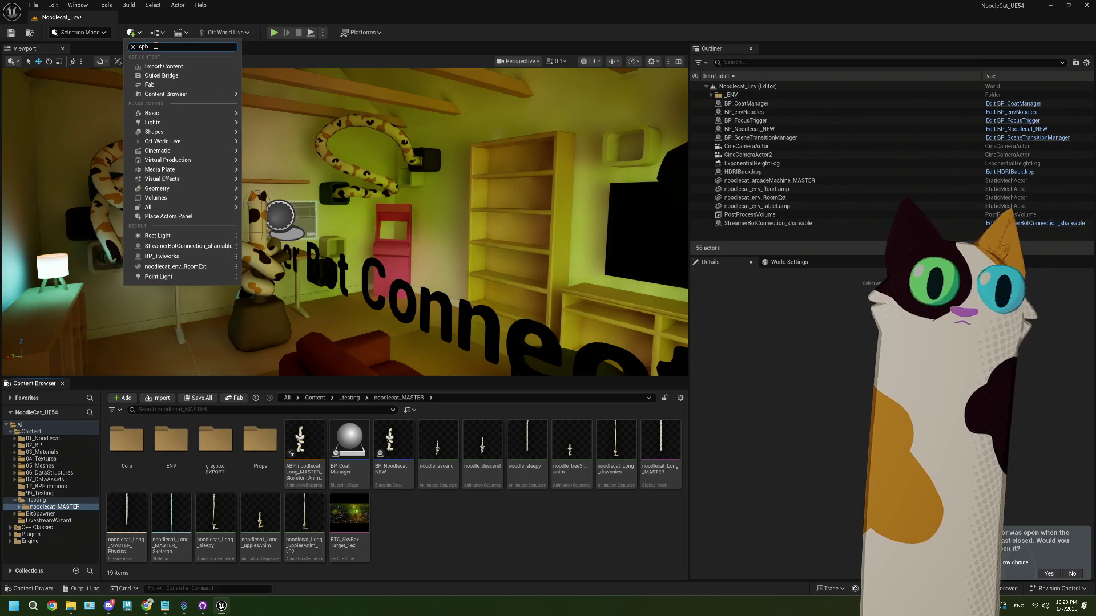
{"action": "left_click", "coordinate": [166, 80]}
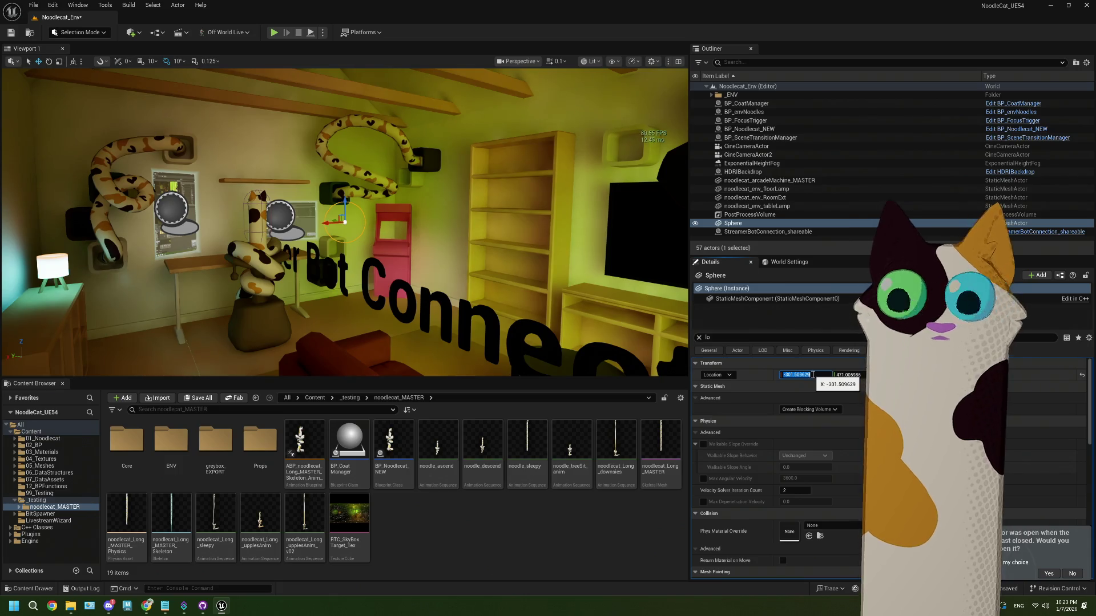
{"action": "key", "text": "Tab"}
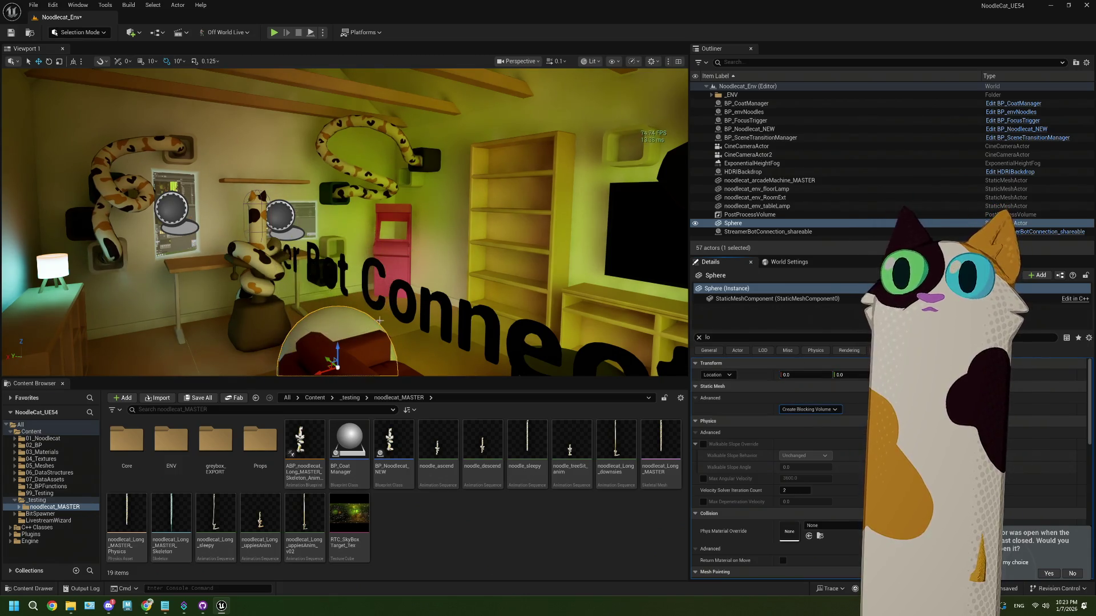
{"action": "mouse_move", "coordinate": [341, 346]}
{"action": "left_mouse_down"}
{"action": "mouse_move", "coordinate": [351, 297]}
{"action": "mouse_move", "coordinate": [394, 277]}
{"action": "mouse_move", "coordinate": [337, 177]}
{"action": "mouse_move", "coordinate": [403, 177]}
{"action": "left_mouse_up"}
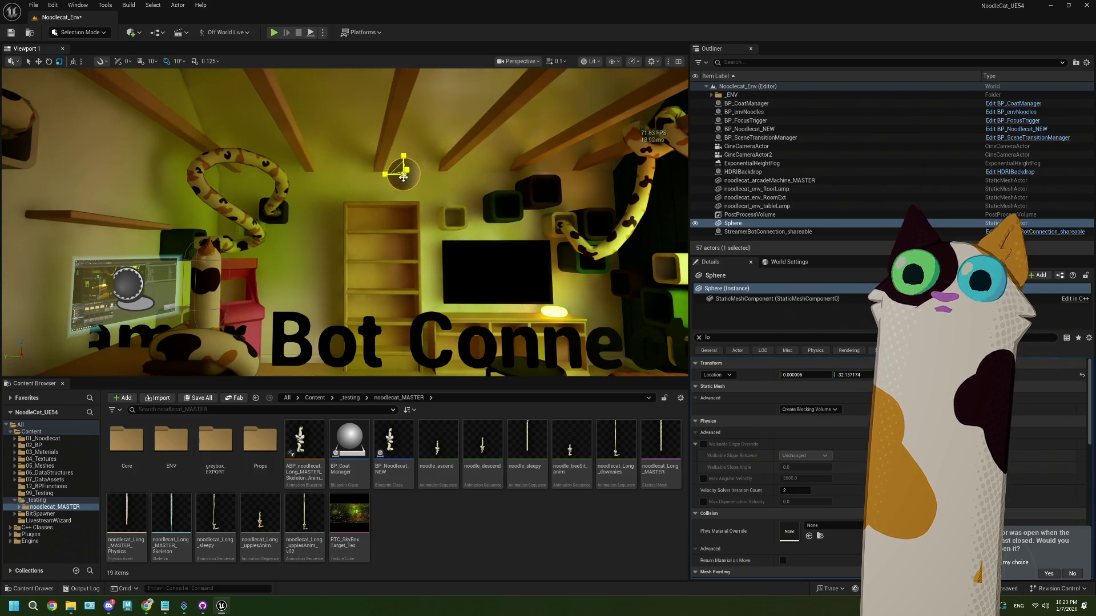
{"action": "mouse_move", "coordinate": [400, 124]}
{"action": "left_mouse_down"}
{"action": "mouse_move", "coordinate": [468, 111]}
{"action": "mouse_move", "coordinate": [451, 129]}
{"action": "left_mouse_up"}
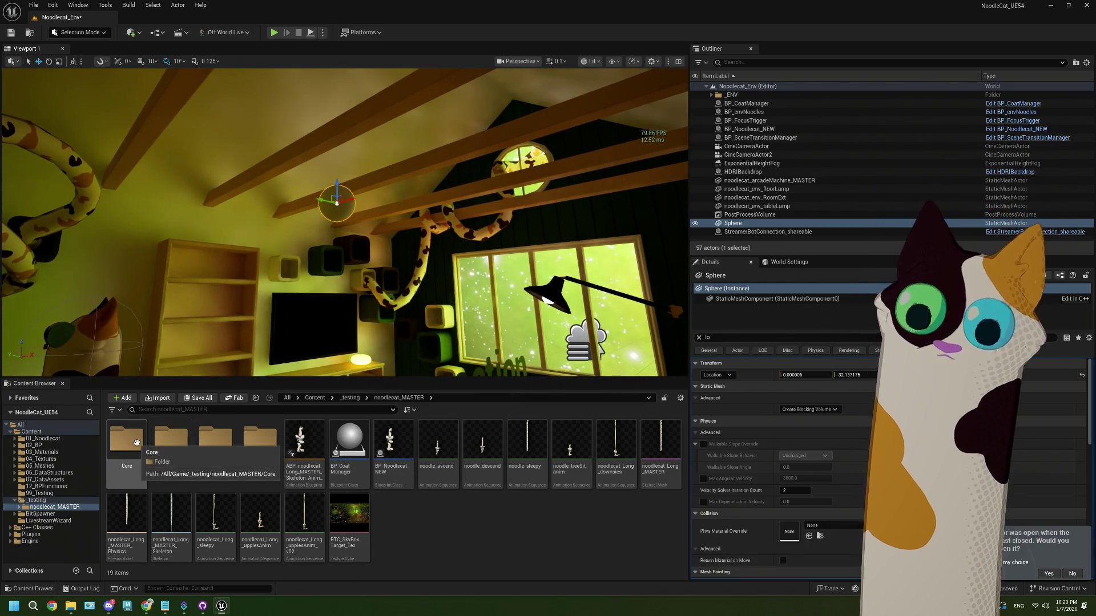
{"action": "left_click", "coordinate": [35, 500]}
Browse to _testing > noodlecat_MASTER > ENV > Materials and drag M_donutLight toward the sphere
{"action": "left_click", "coordinate": [21, 508]}
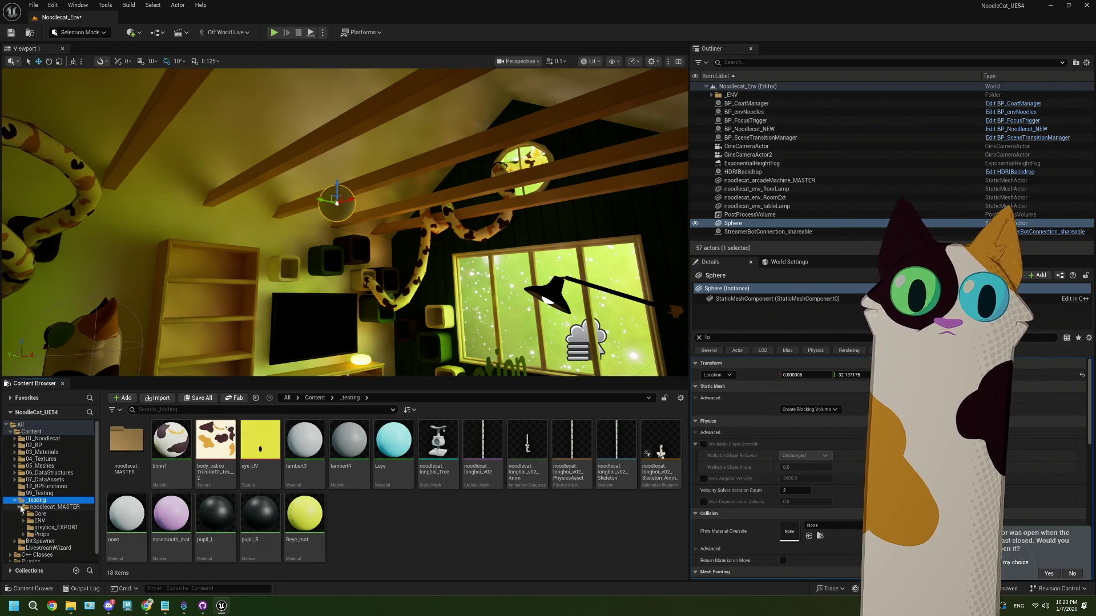
{"action": "left_click", "coordinate": [29, 522]}
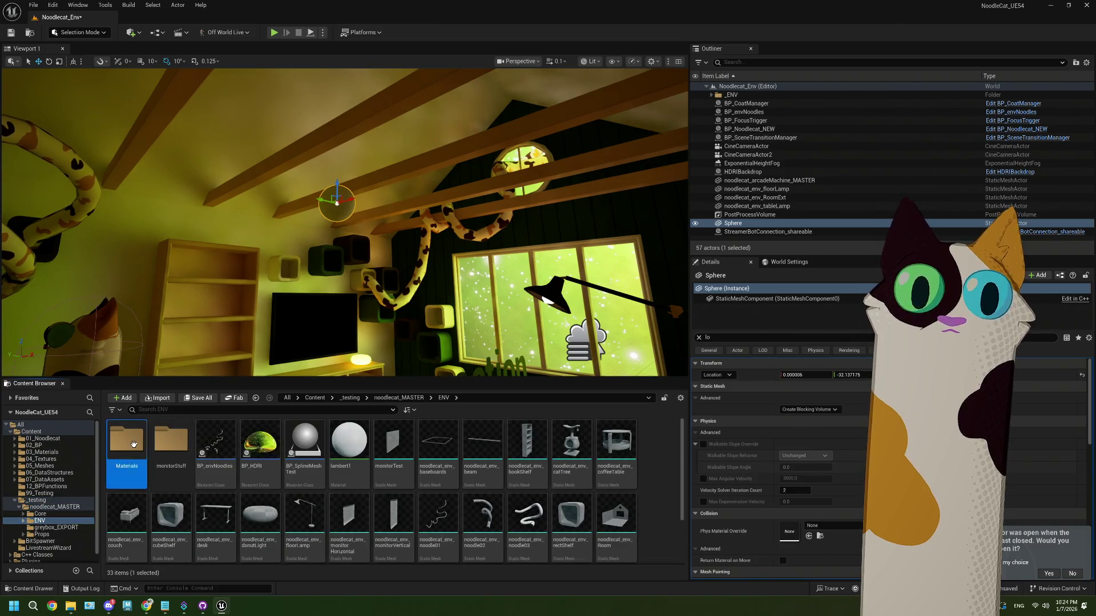
{"action": "double_click", "coordinate": [171, 451]}
{"action": "left_click", "coordinate": [172, 475]}
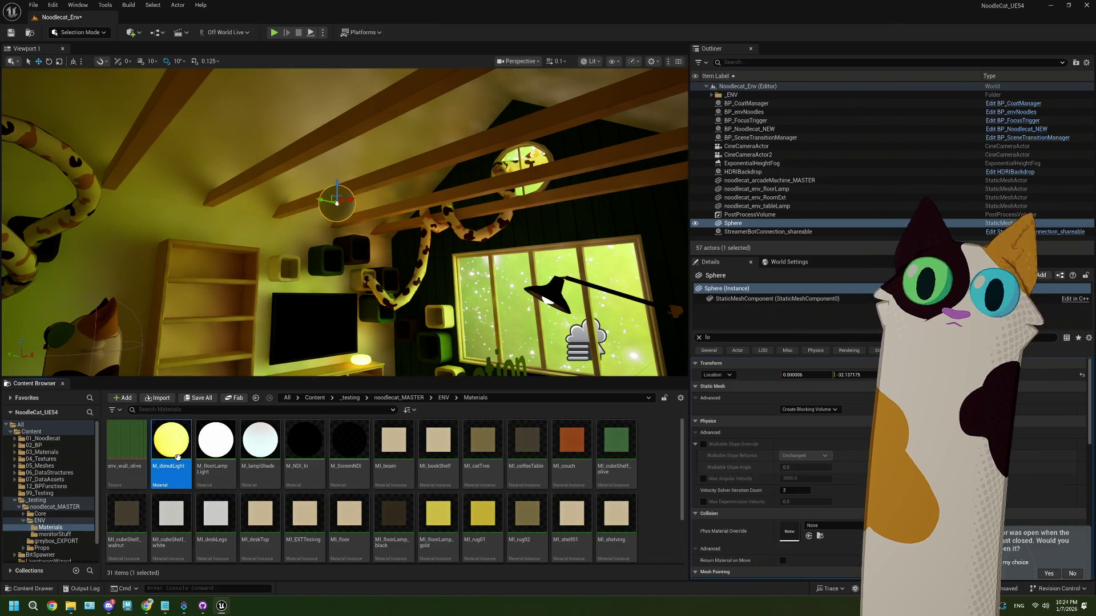
{"action": "mouse_move", "coordinate": [171, 475]}
{"action": "left_mouse_down"}
{"action": "mouse_move", "coordinate": [343, 209]}
{"action": "mouse_move", "coordinate": [459, 254]}
{"action": "mouse_move", "coordinate": [838, 480]}
{"action": "mouse_move", "coordinate": [763, 480]}
{"action": "mouse_move", "coordinate": [641, 559]}
{"action": "mouse_move", "coordinate": [661, 543]}
{"action": "left_mouse_up"}
Drop M_donutLight into the sphere's Element 0 slot, then inspect its material graph and close it
{"action": "left_click", "coordinate": [700, 339]}
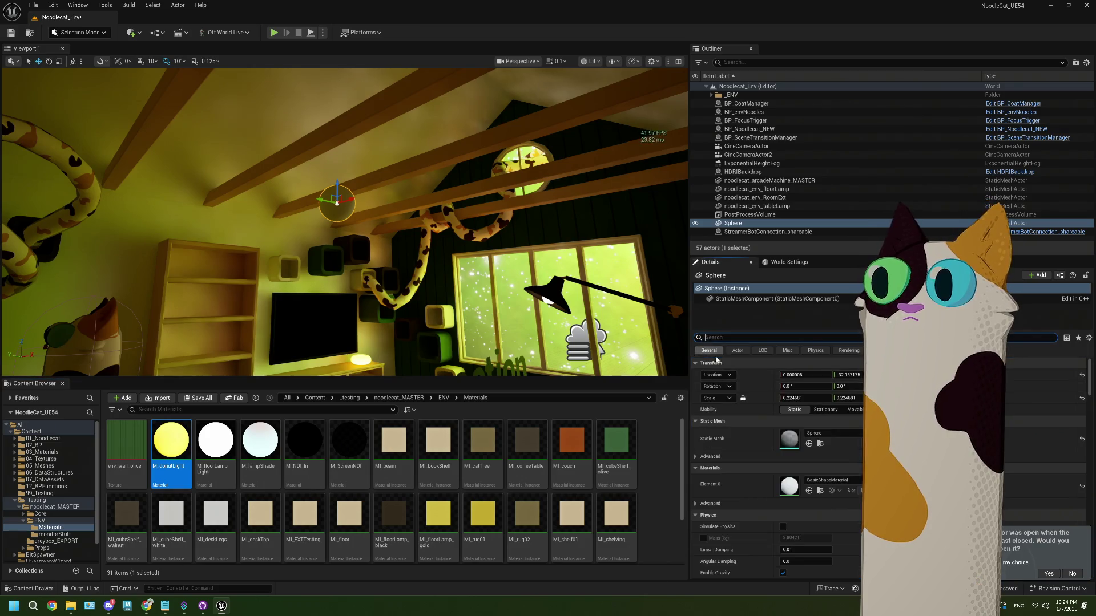
{"action": "mouse_move", "coordinate": [171, 448]}
{"action": "left_mouse_down"}
{"action": "mouse_move", "coordinate": [724, 509]}
{"action": "mouse_move", "coordinate": [799, 486]}
{"action": "left_mouse_up"}
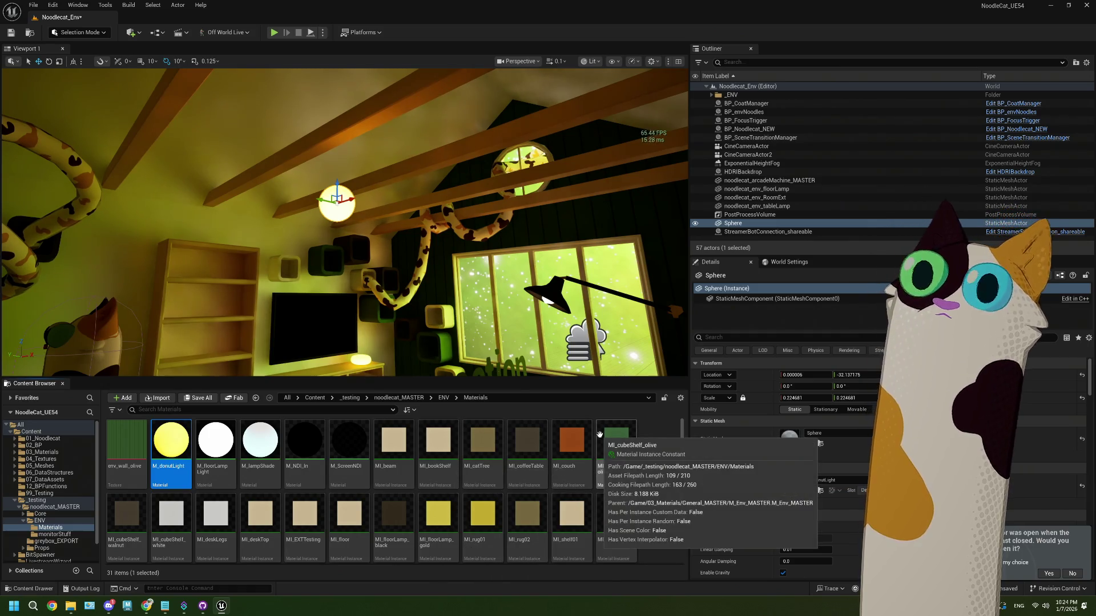
{"action": "double_click", "coordinate": [178, 456]}
{"action": "scroll", "coordinate": [759, 369], "scroll_direction": "down", "scroll_amount": 2}
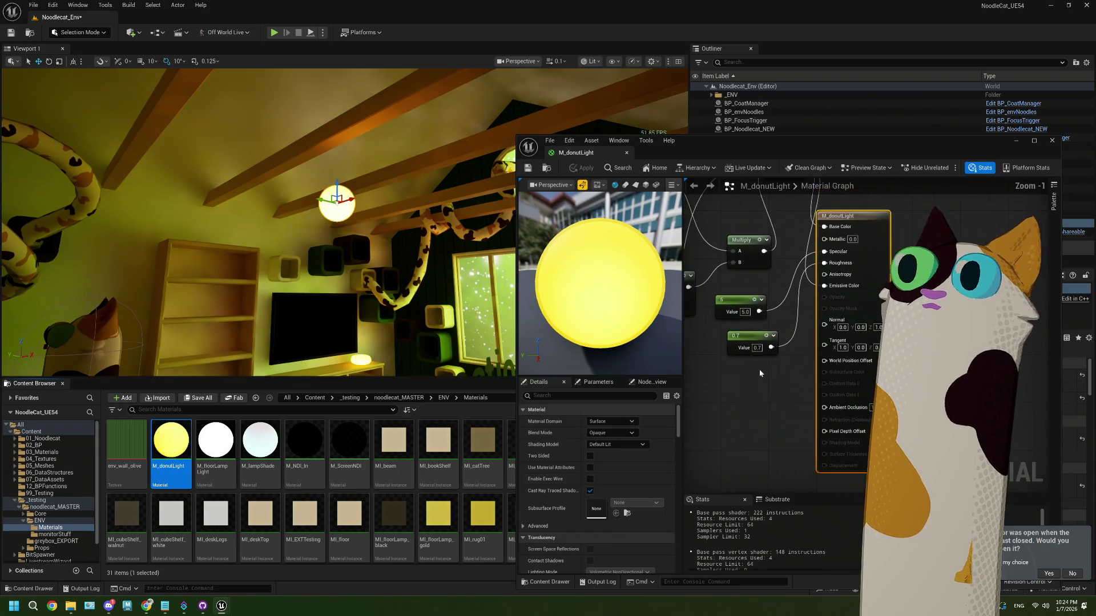
{"action": "left_click_drag", "start_coordinate": [815, 309], "coordinate": [1014, 252]}
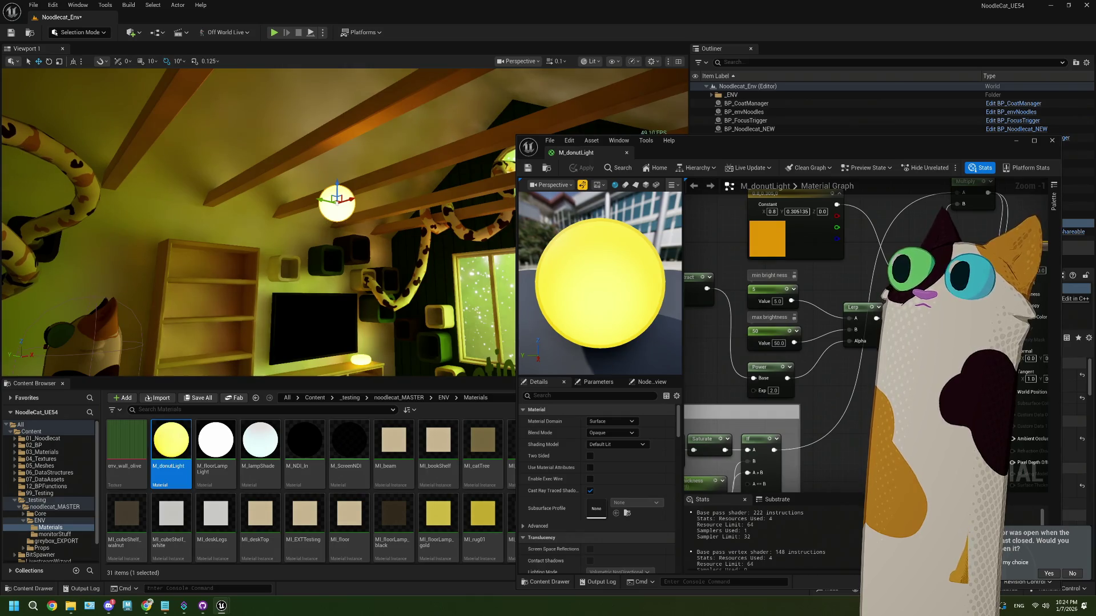
{"action": "left_click", "coordinate": [1052, 141]}
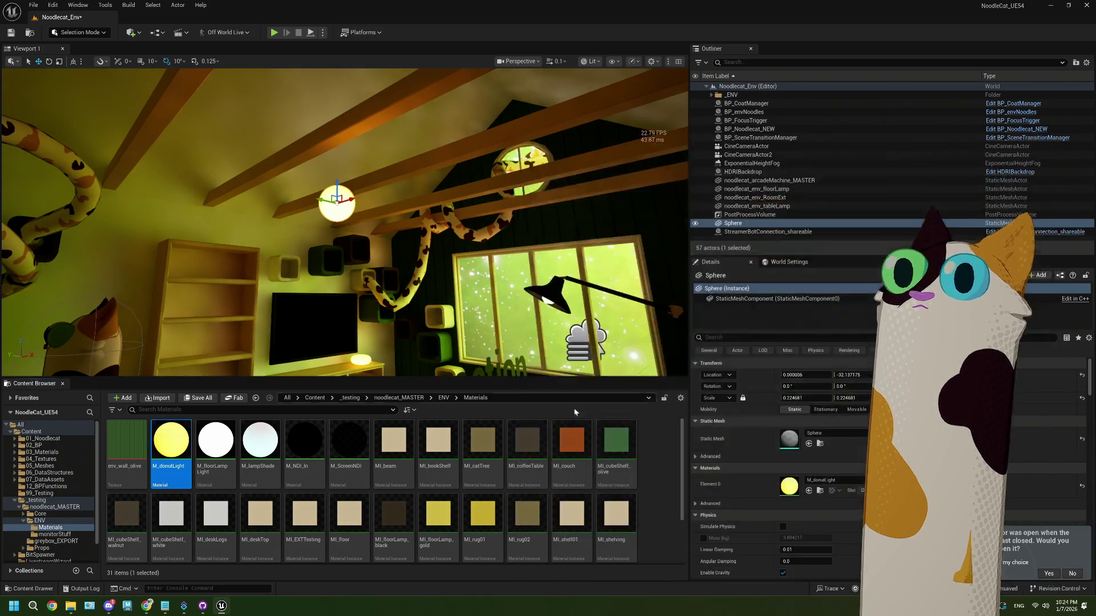
Create a material instance of M_donutLight named MI_EmissiveTesting
{"action": "right_click", "coordinate": [175, 456]}
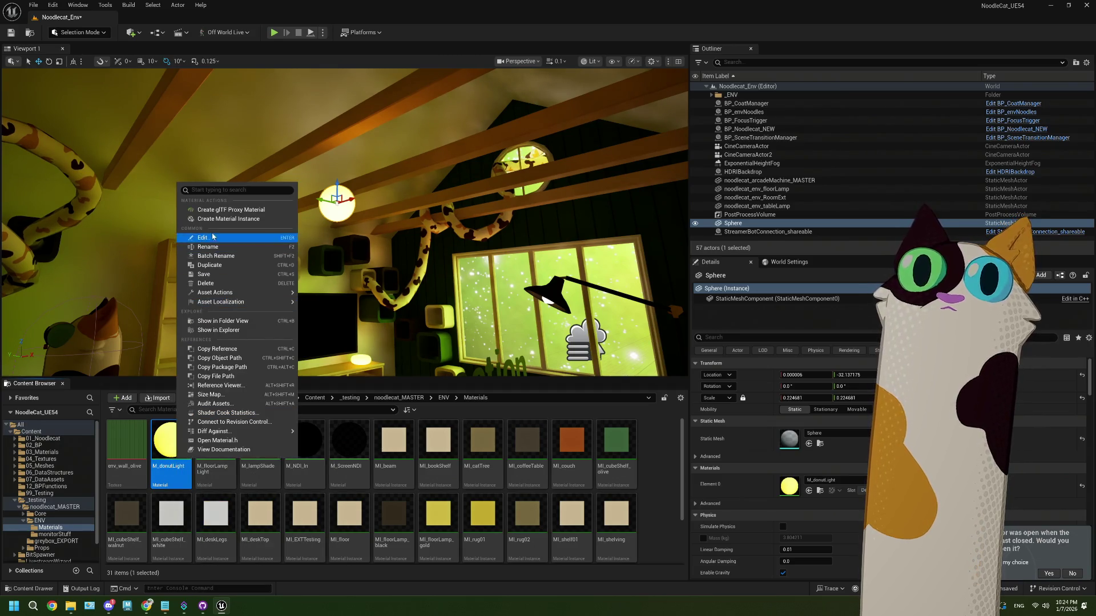
{"action": "left_click", "coordinate": [229, 221]}
{"action": "key", "text": "BackSpace"}
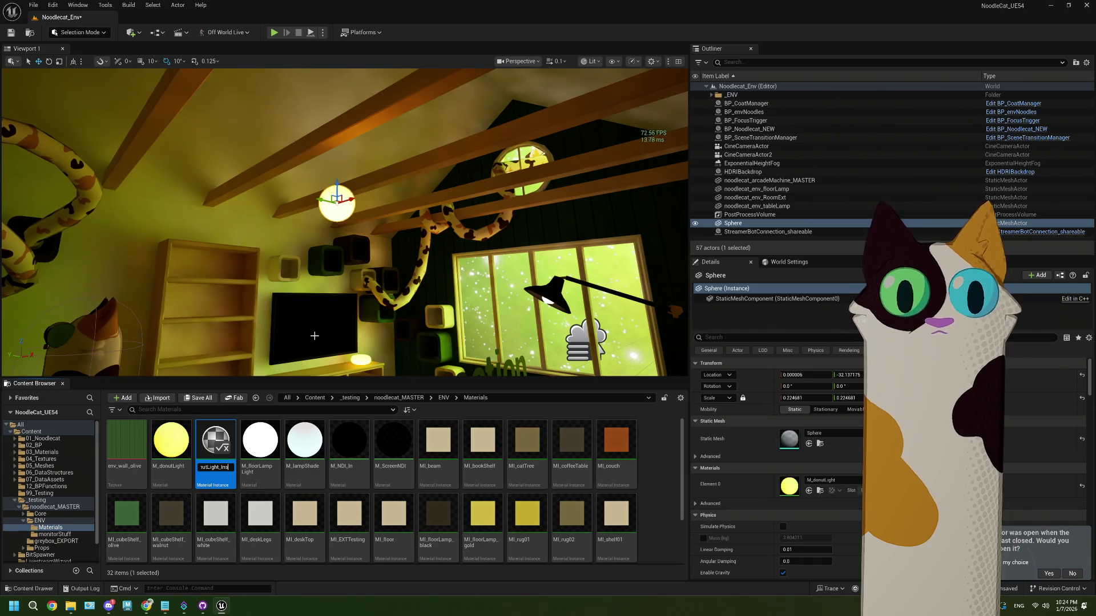
{"action": "type", "text": "MI"}
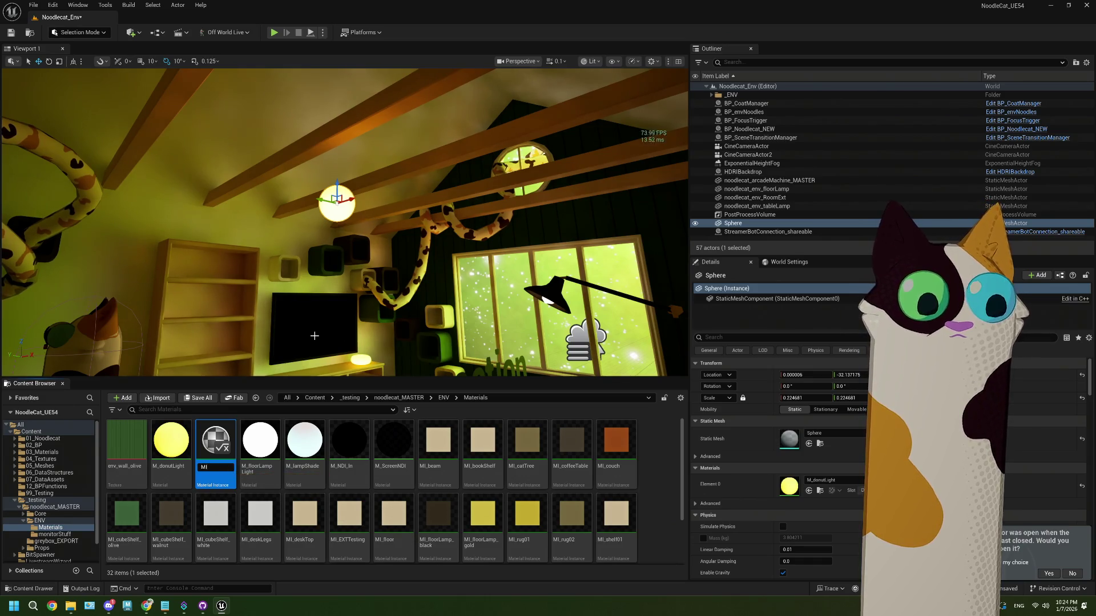
{"action": "type", "text": "_Emissiv"}
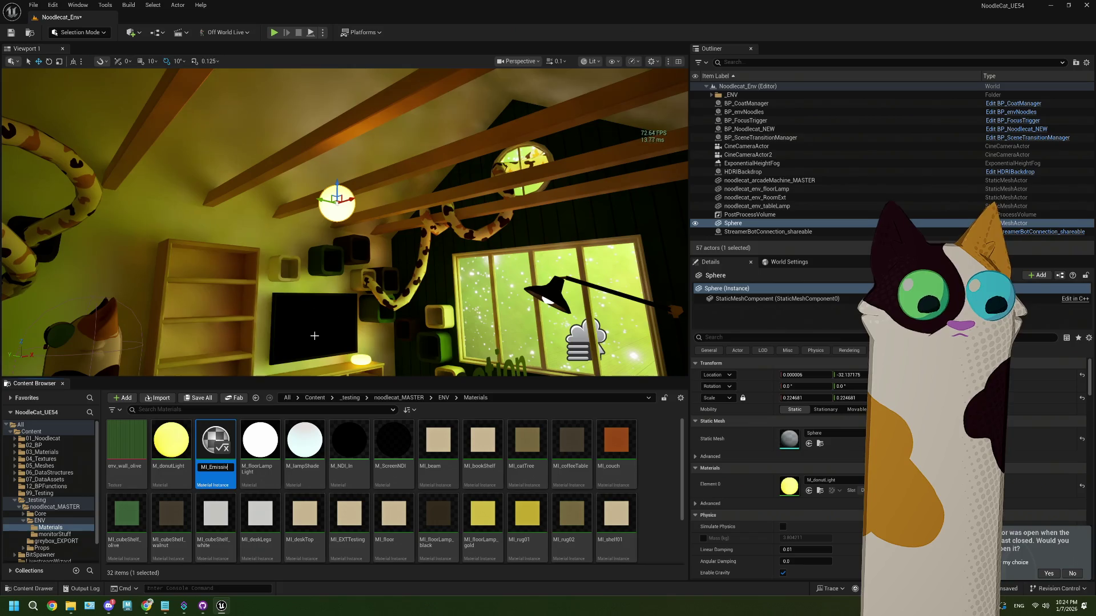
{"action": "type", "text": "ssiveTesting"}
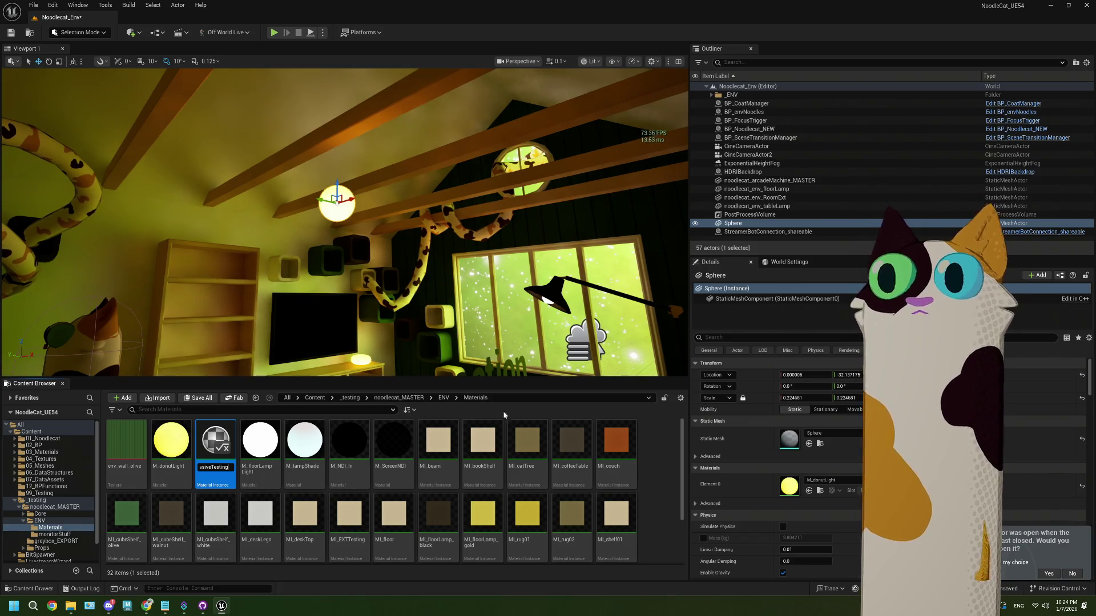
{"action": "key", "text": "Return"}
Assign MI_EmissiveTesting to the sphere's Element 0 slot and review its instance editor
{"action": "left_click_drag", "start_coordinate": [304, 516], "coordinate": [780, 492]}
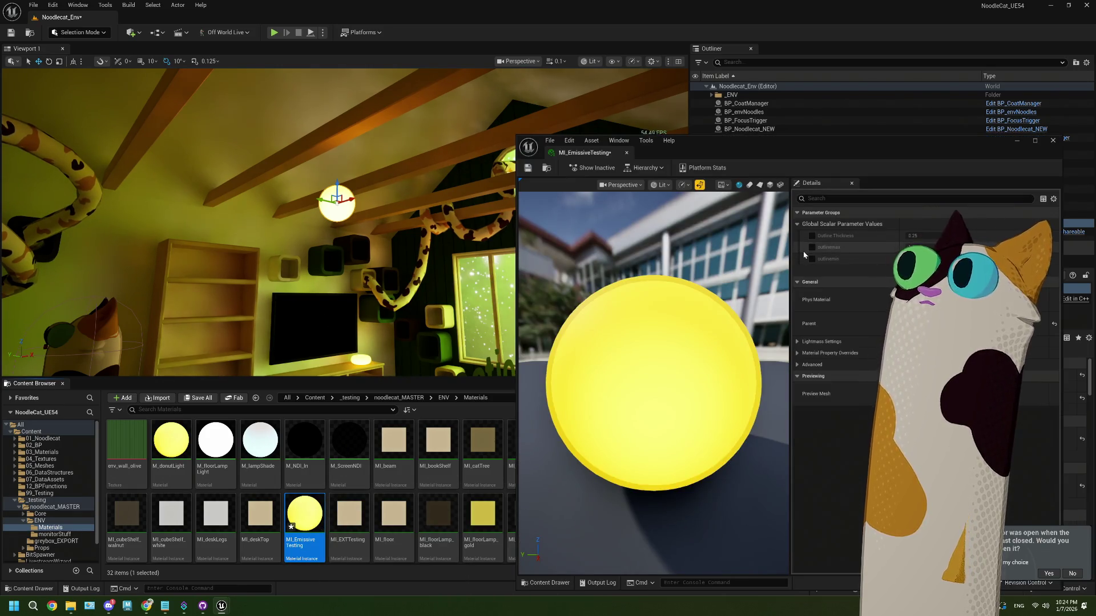
{"action": "mouse_move", "coordinate": [886, 153]}
{"action": "left_mouse_down"}
{"action": "mouse_move", "coordinate": [865, 135]}
{"action": "mouse_move", "coordinate": [723, 120]}
{"action": "left_mouse_up"}
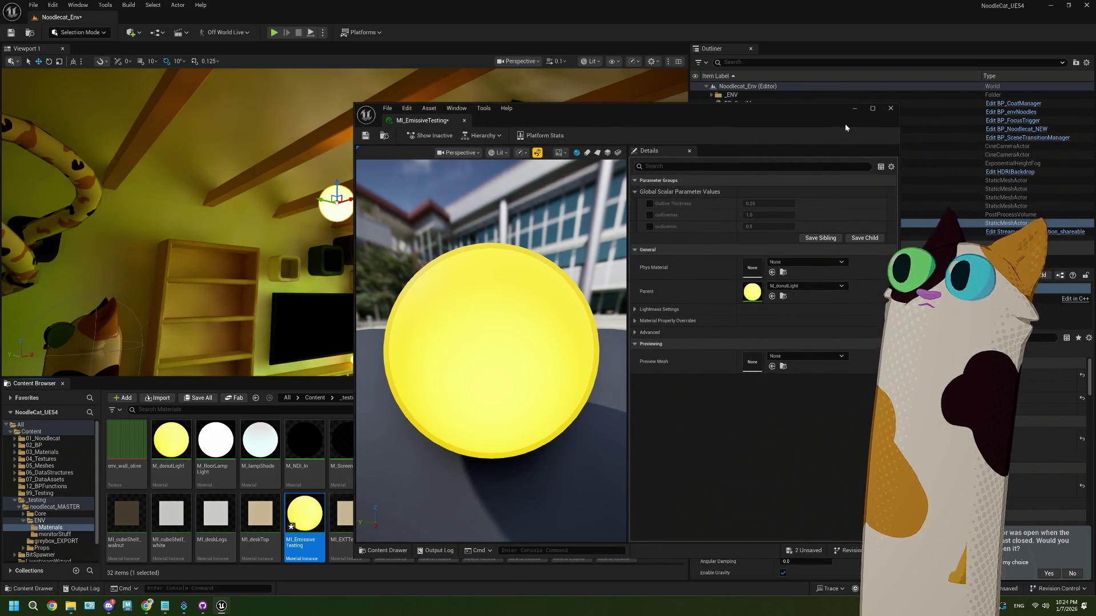
{"action": "left_click", "coordinate": [890, 107]}
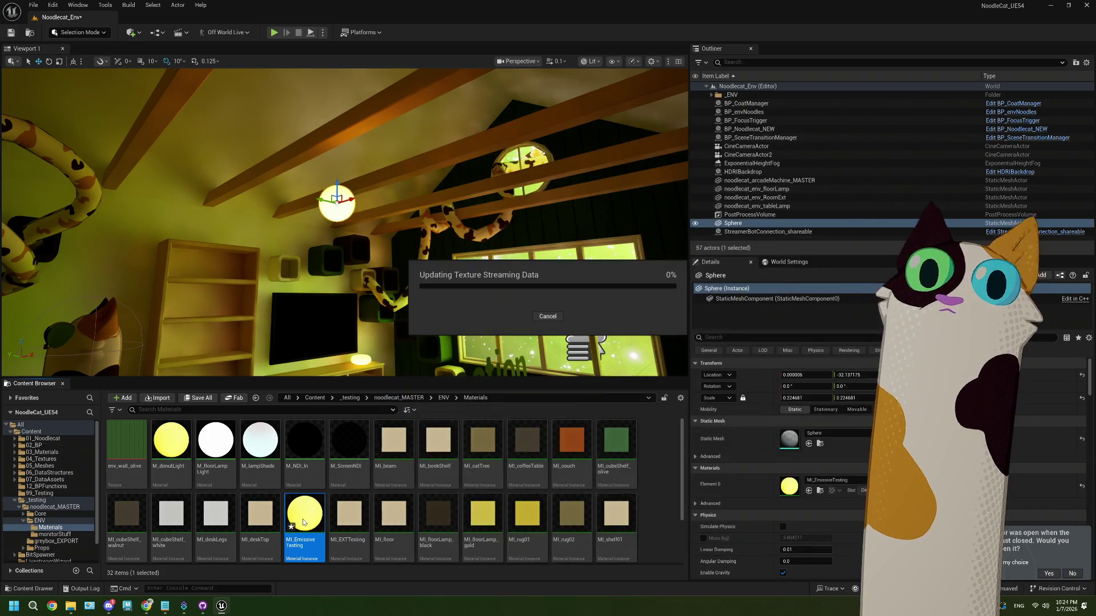
In M_donutLight, convert the 5 constant into a parameter named 'min brightness'
{"action": "double_click", "coordinate": [184, 449]}
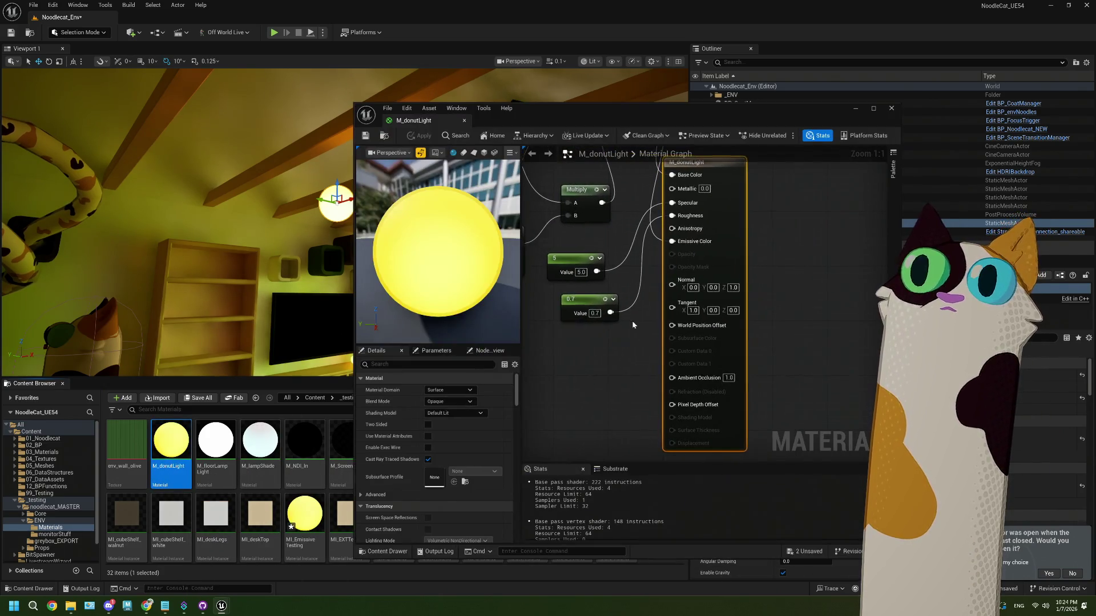
{"action": "left_click_drag", "start_coordinate": [632, 325], "coordinate": [648, 286]}
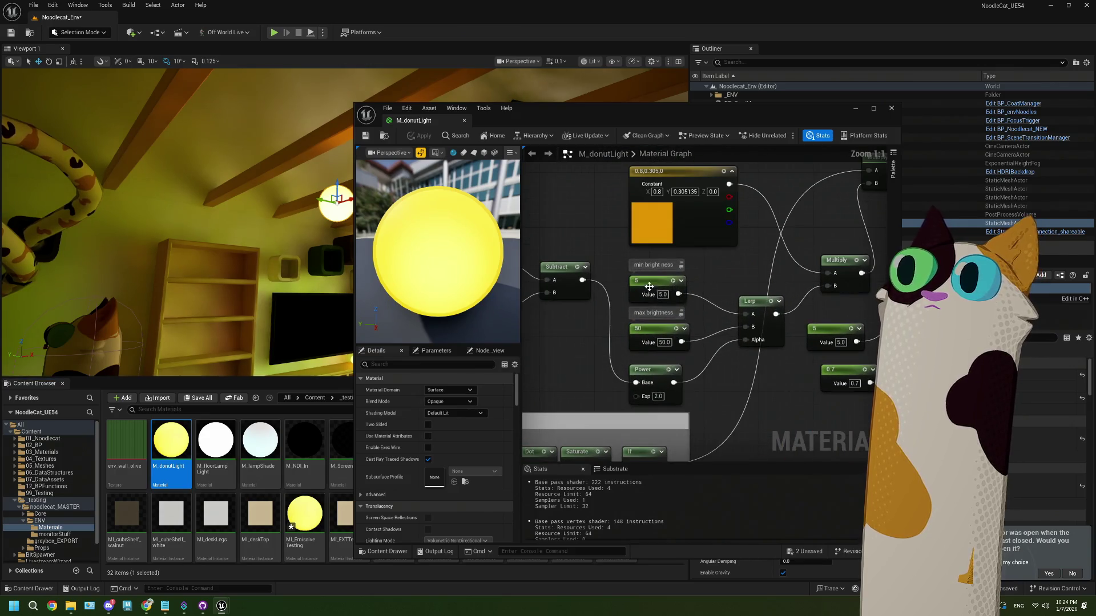
{"action": "right_click", "coordinate": [649, 287]}
{"action": "left_click", "coordinate": [683, 313]}
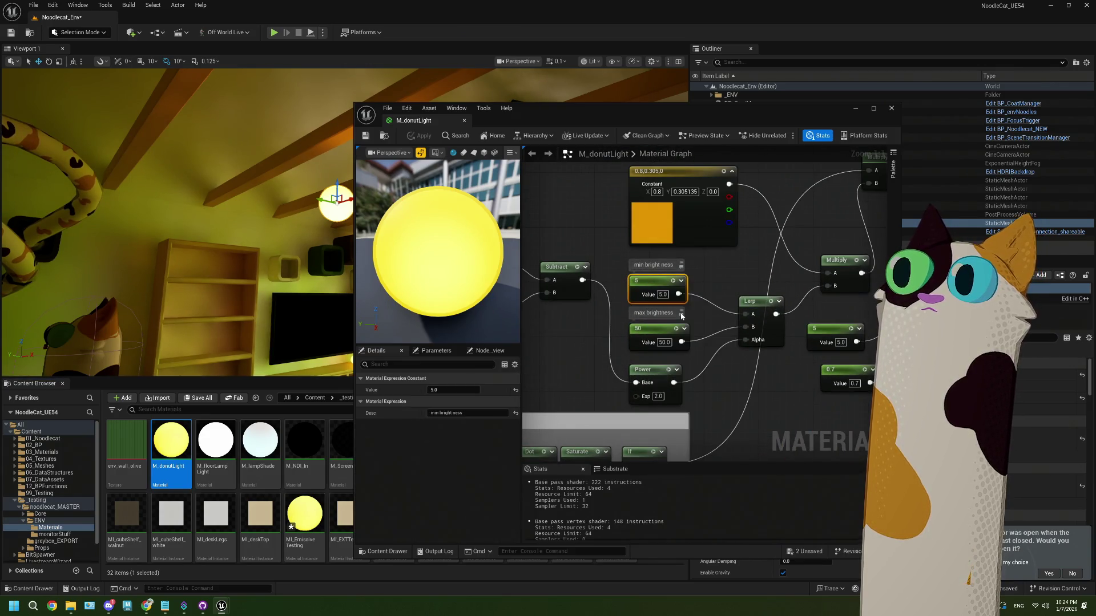
{"action": "type", "text": "min"}
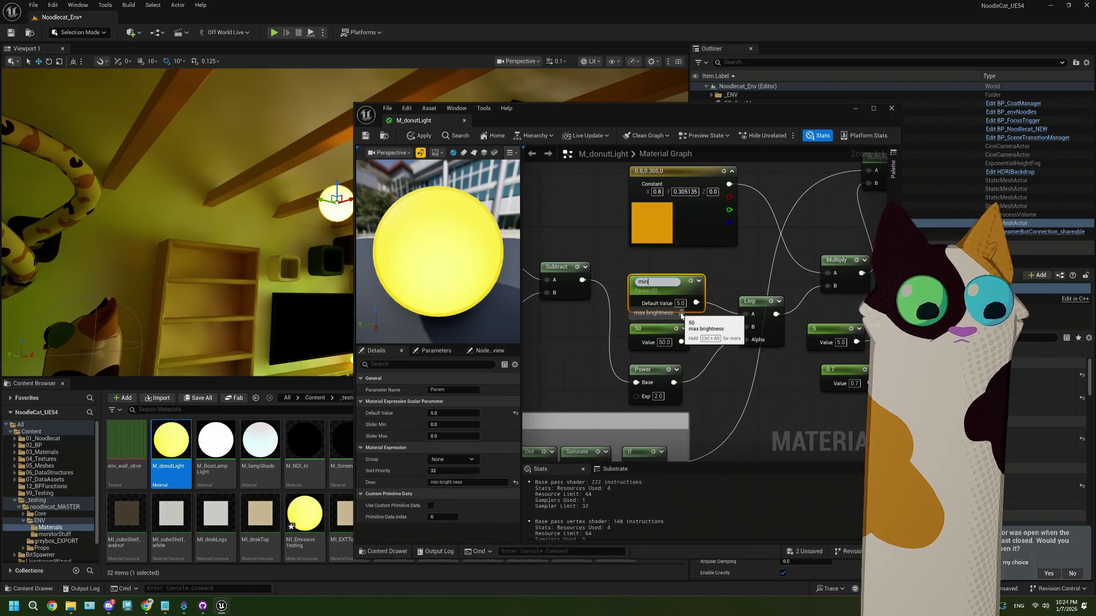
{"action": "type", "text": " brightness"}
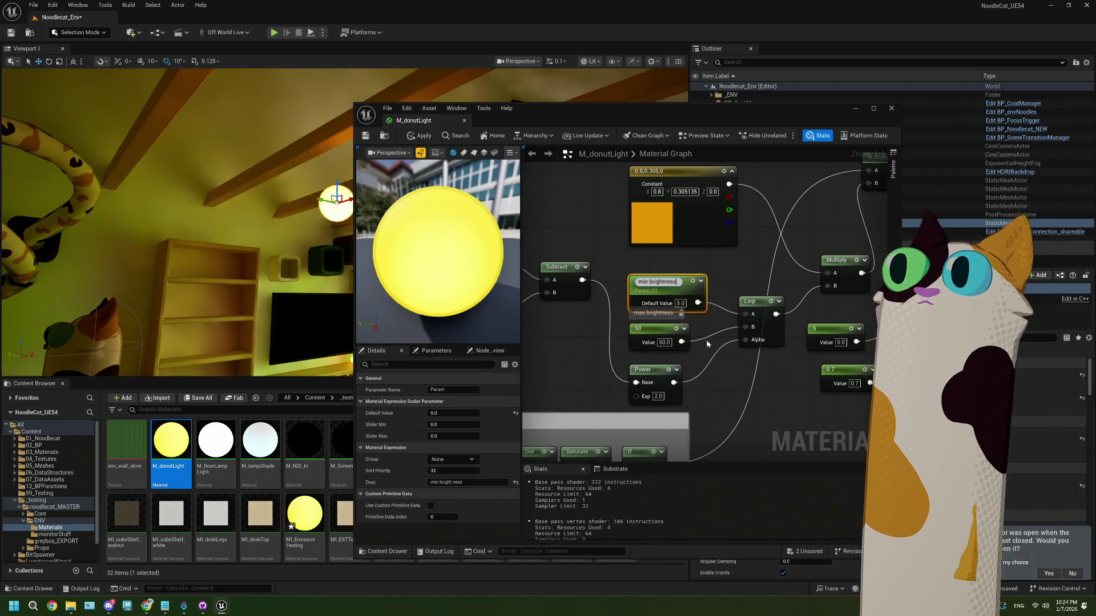
{"action": "key", "text": "Return"}
Convert the 50 constant into a parameter named 'MaxBrightness' and apply the material changes
{"action": "right_click", "coordinate": [655, 332]}
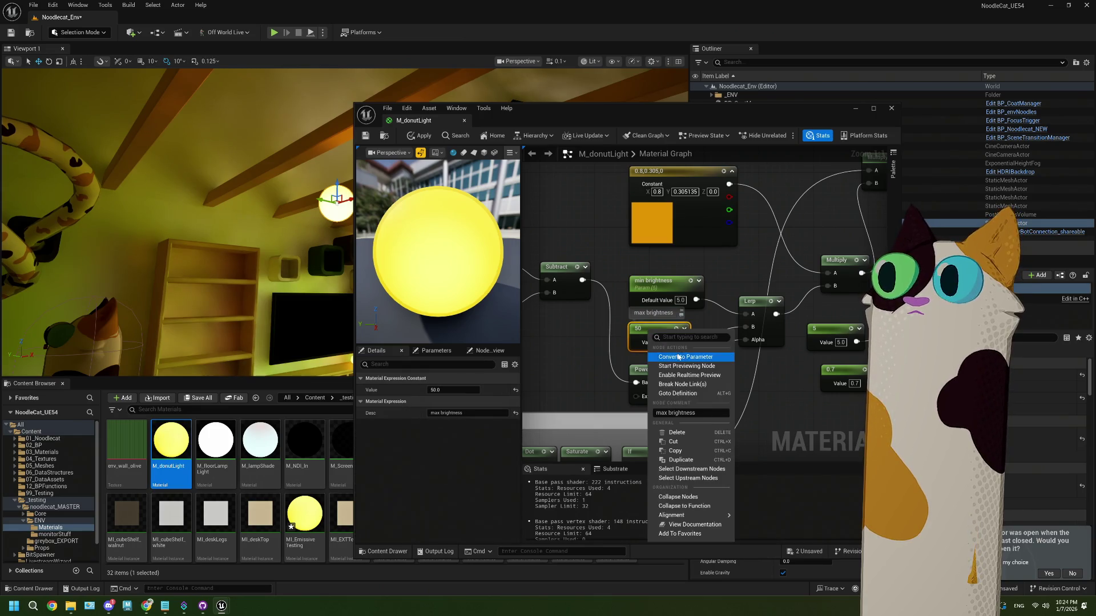
{"action": "left_click", "coordinate": [662, 356]}
{"action": "type", "text": "MaxBrightness"}
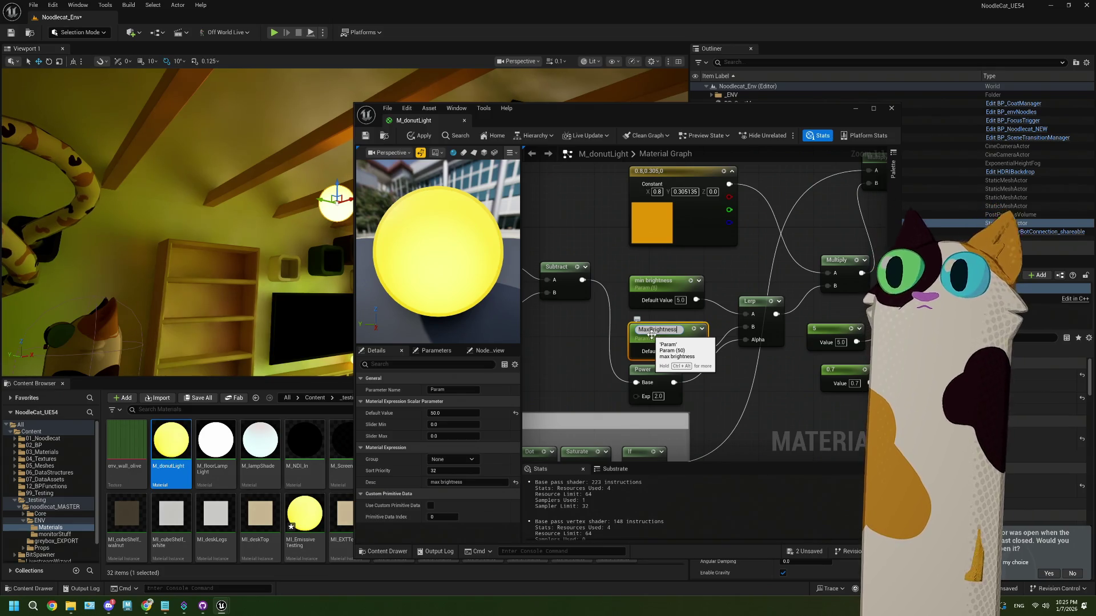
{"action": "key", "text": "Return"}
{"action": "left_click", "coordinate": [369, 135]}
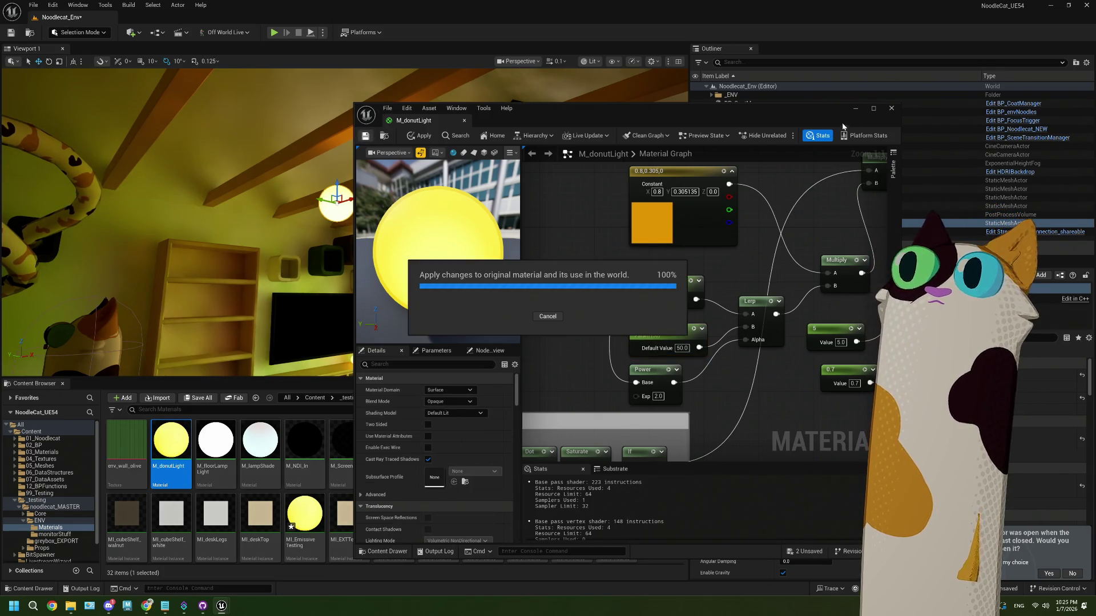
{"action": "left_click", "coordinate": [855, 108]}
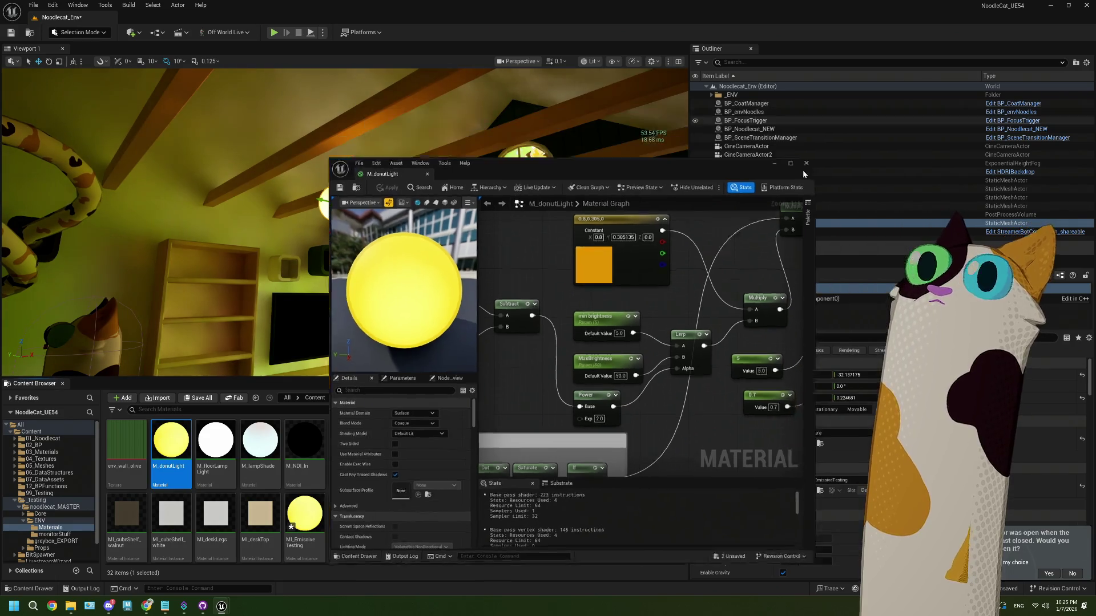
In MI_EmissiveTesting, override MaxBrightness and min brightness, starting at 500 and 50
{"action": "left_click", "coordinate": [291, 524]}
{"action": "double_click", "coordinate": [291, 523]}
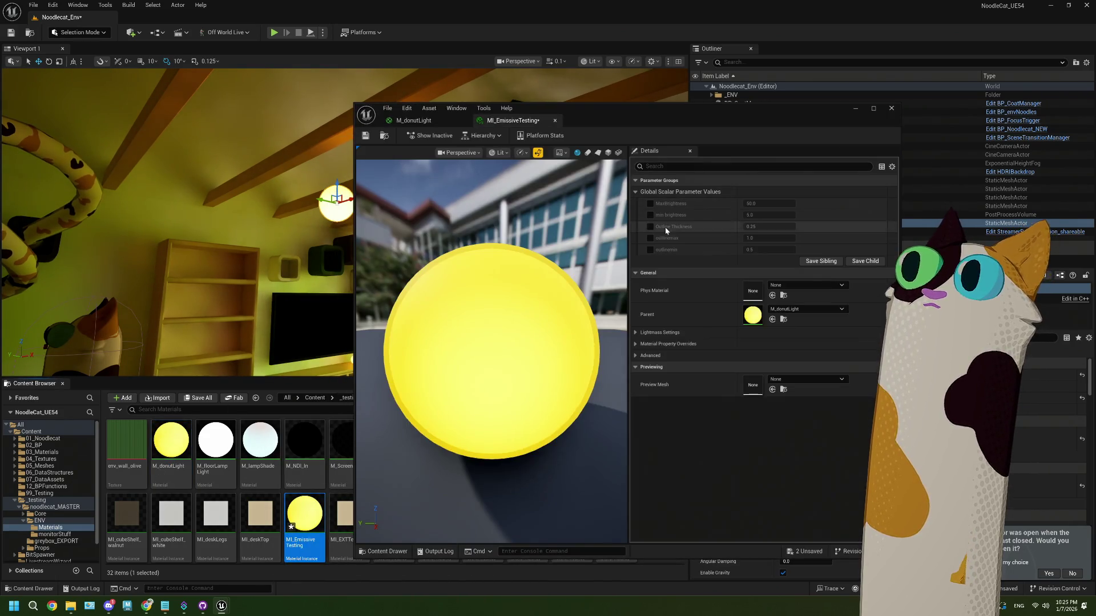
{"action": "left_click", "coordinate": [650, 204]}
{"action": "left_click", "coordinate": [650, 215]}
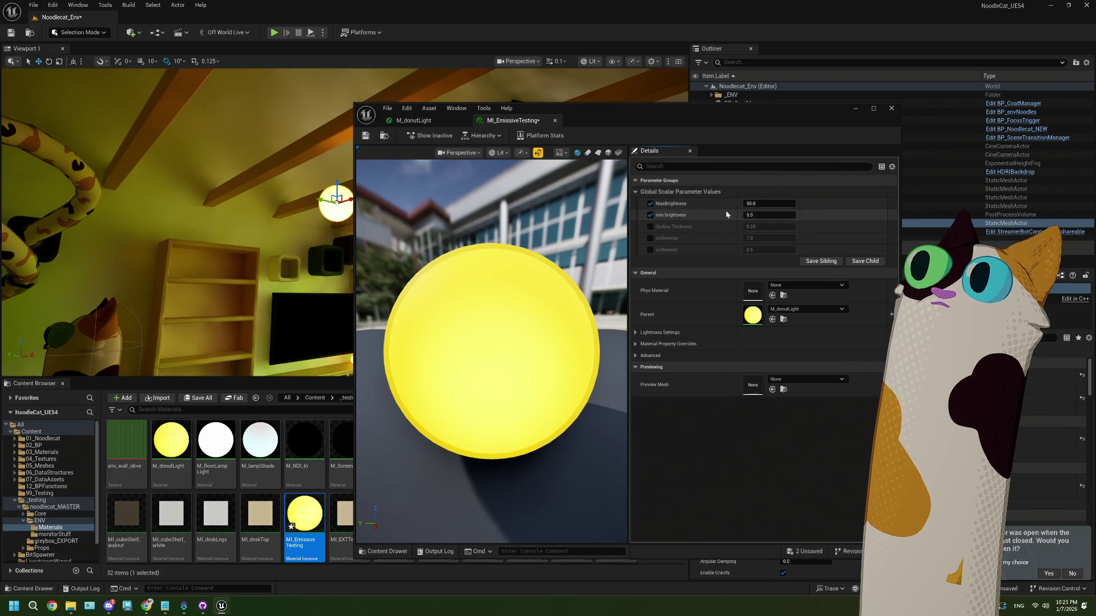
{"action": "left_click", "coordinate": [758, 204]}
{"action": "type", "text": "00"}
{"action": "key", "text": "Return"}
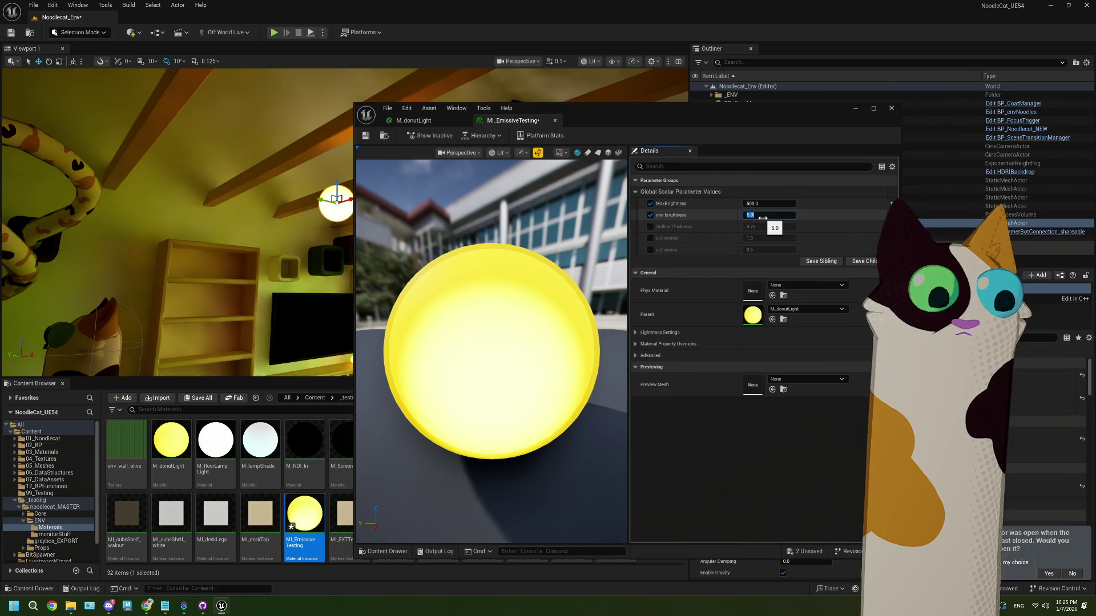
{"action": "type", "text": "50"}
{"action": "key", "text": "Return"}
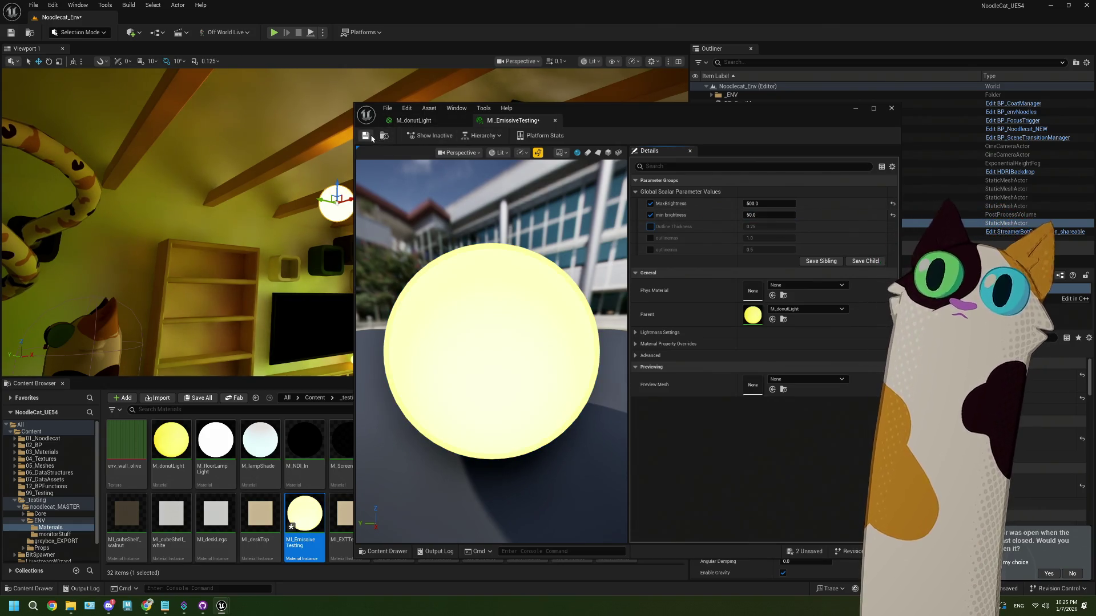
Raise the brightness values to 5000 and close the material instance editor
{"action": "left_click_drag", "start_coordinate": [664, 125], "coordinate": [612, 441]}
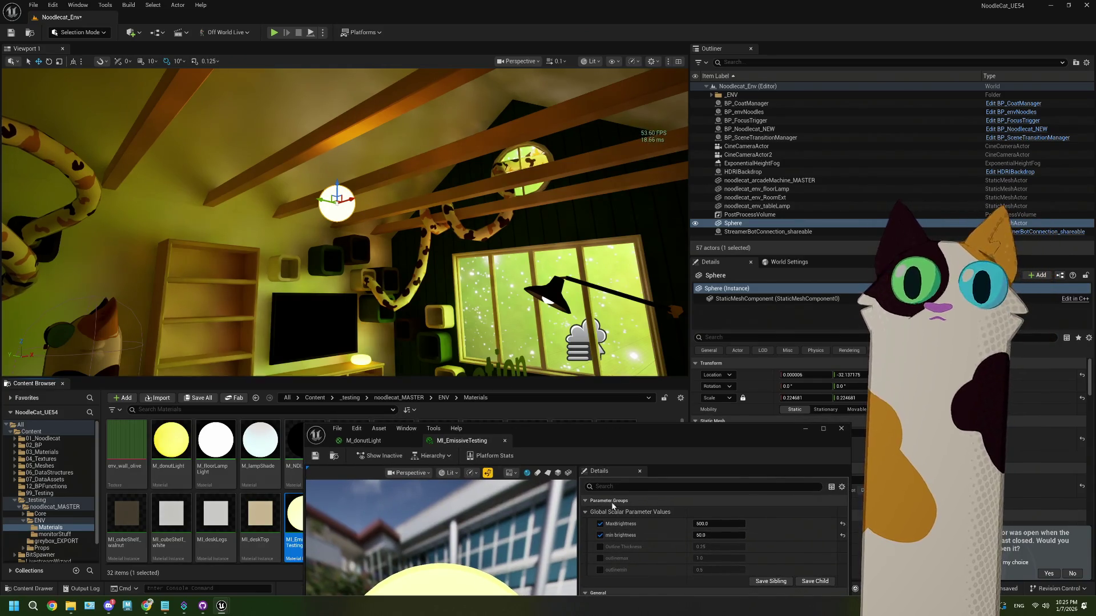
{"action": "left_click_drag", "start_coordinate": [613, 438], "coordinate": [726, 210]}
{"action": "left_click", "coordinate": [819, 294]}
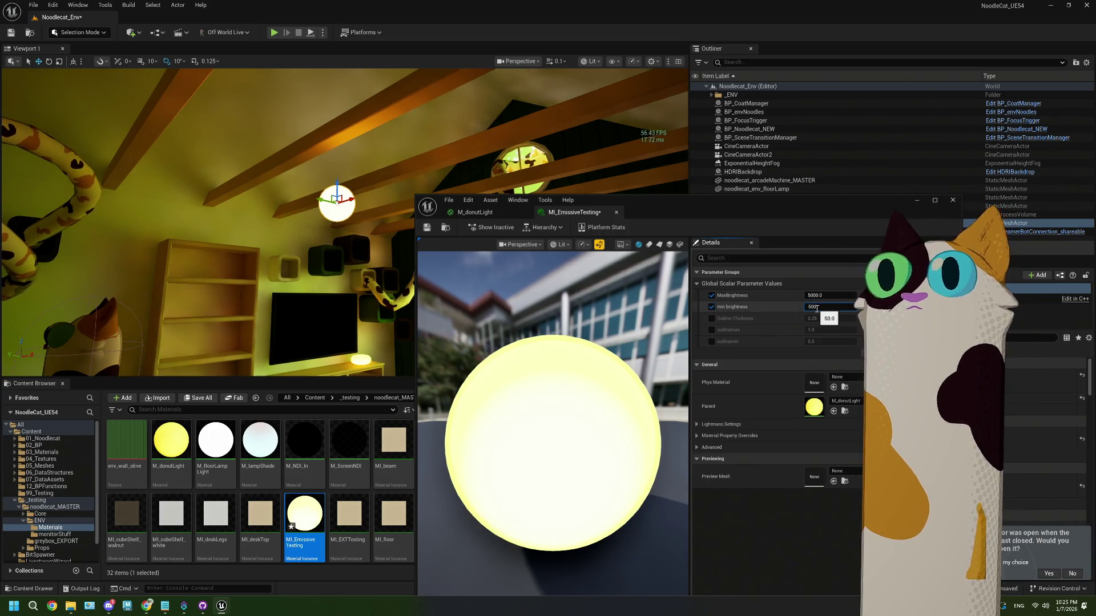
{"action": "type", "text": "0.0"}
{"action": "key", "text": "Return"}
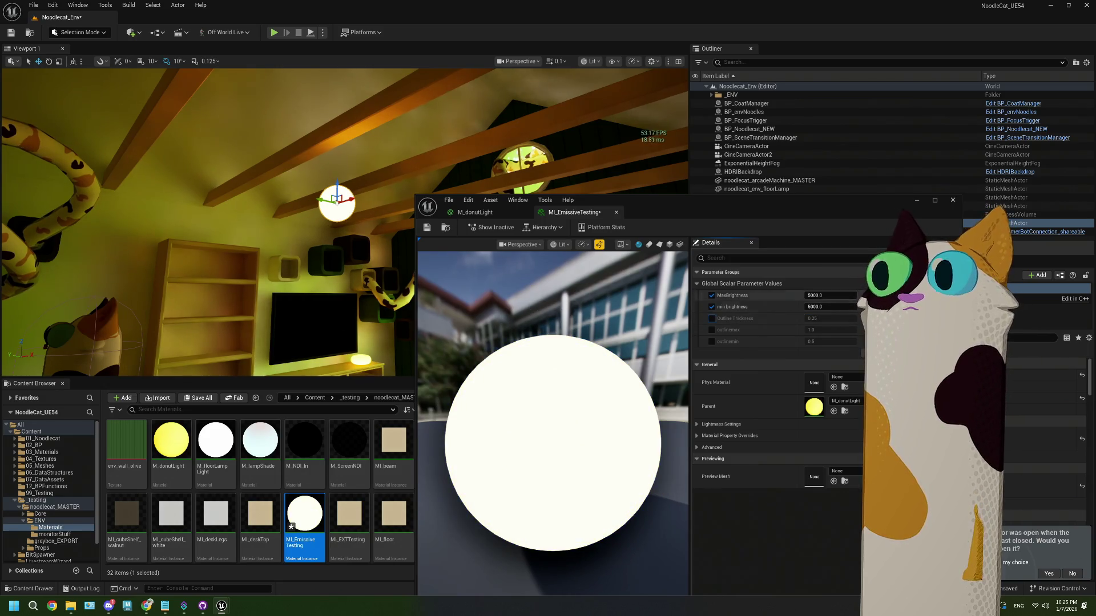
{"action": "left_click_drag", "start_coordinate": [377, 173], "coordinate": [297, 172]}
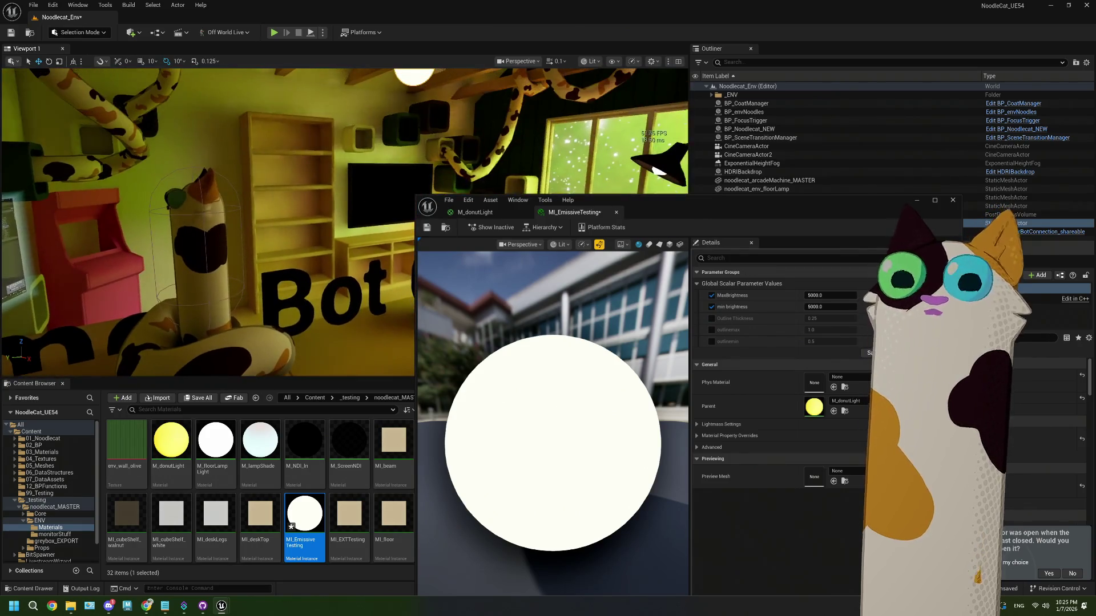
{"action": "left_click", "coordinate": [316, 525]}
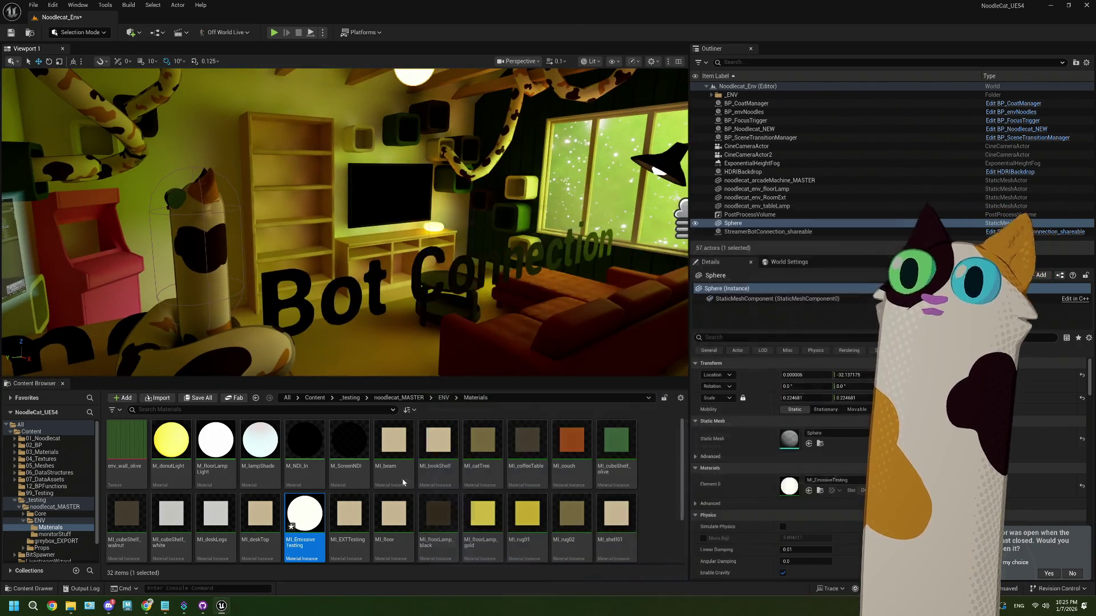
Force-delete the MI_EmissiveTesting material from the Content Browser
{"action": "right_click", "coordinate": [315, 526]}
{"action": "left_click", "coordinate": [348, 540]}
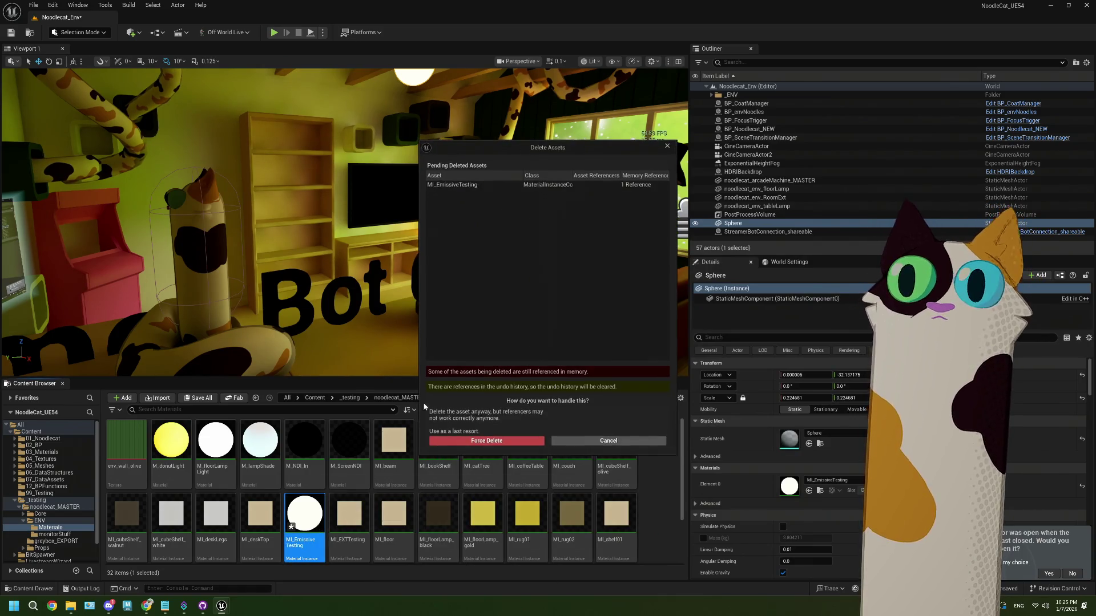
{"action": "left_click", "coordinate": [526, 444]}
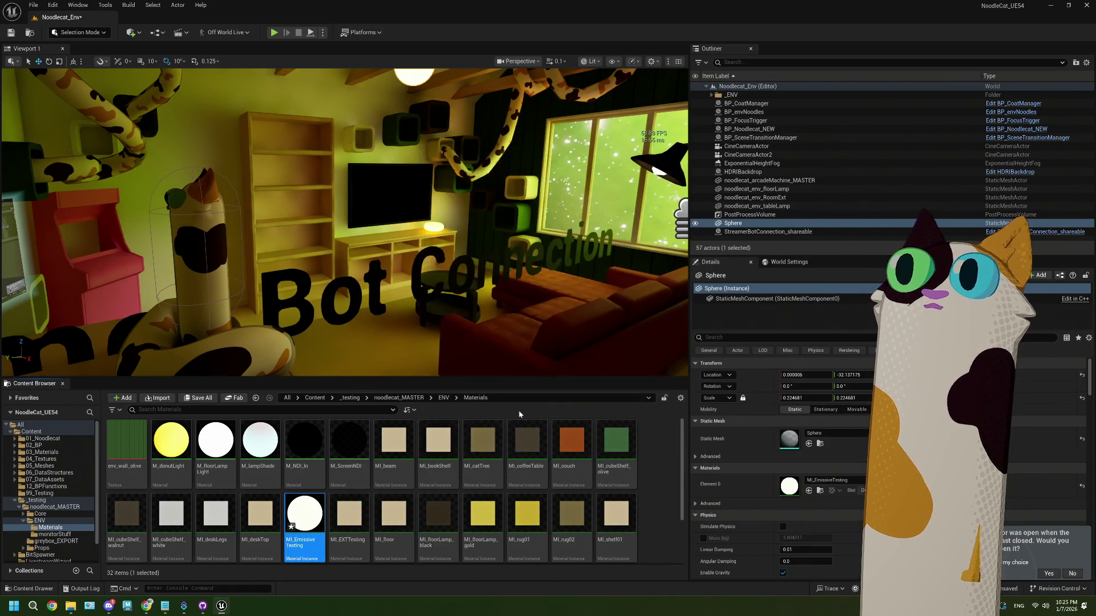
Delete the glowing test sphere from the level
{"action": "left_click_drag", "start_coordinate": [449, 148], "coordinate": [435, 177]}
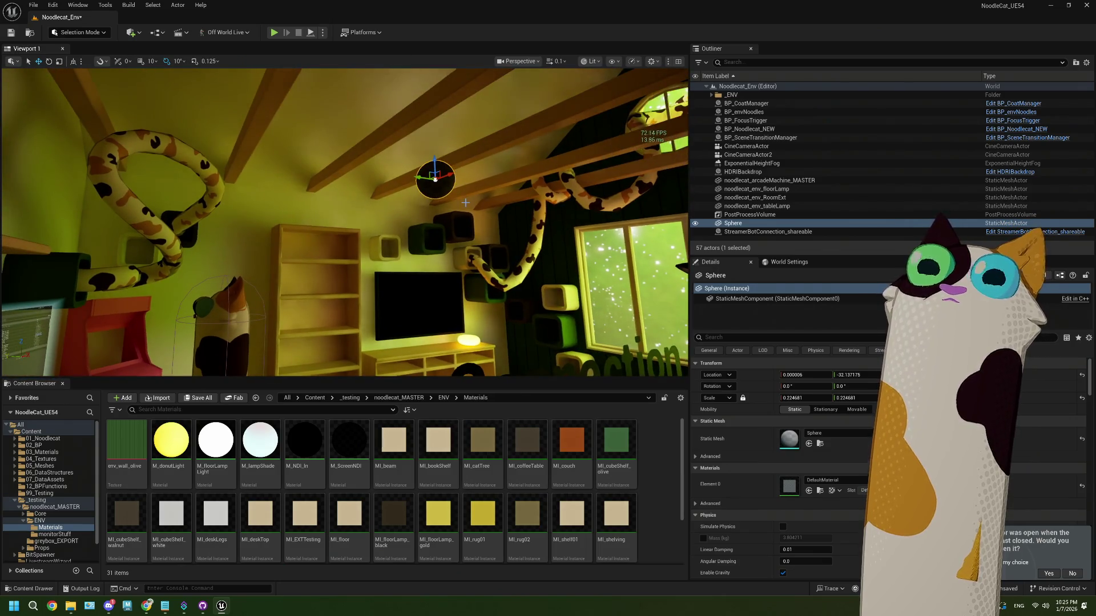
{"action": "key", "text": "Delete"}
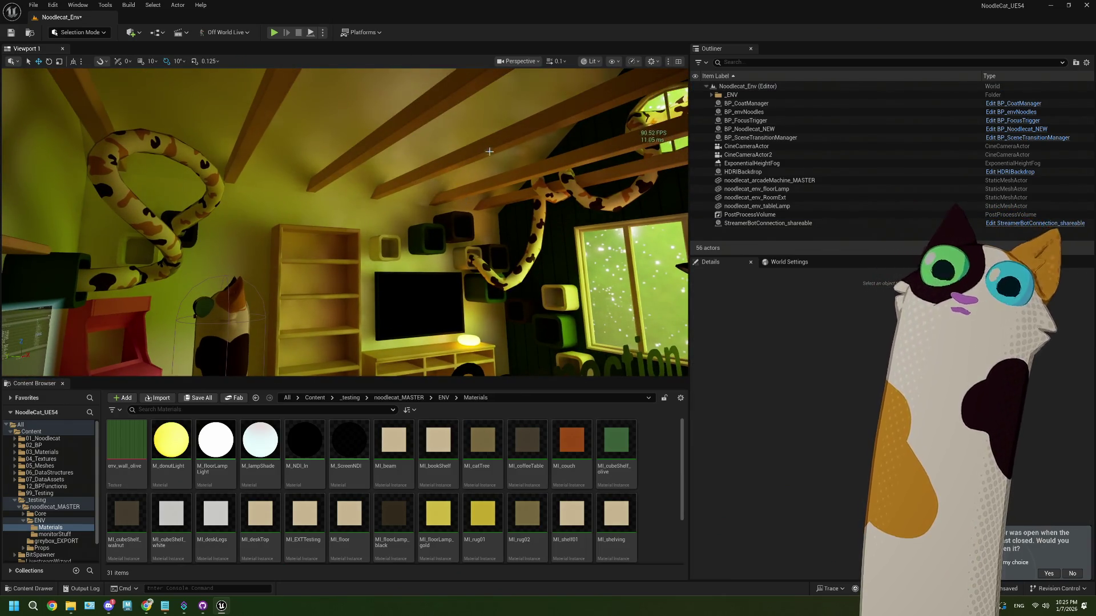
{"action": "mouse_move", "coordinate": [418, 222]}
{"action": "left_mouse_down"}
{"action": "mouse_move", "coordinate": [433, 257]}
{"action": "mouse_move", "coordinate": [462, 190]}
{"action": "mouse_move", "coordinate": [419, 194]}
{"action": "left_mouse_up"}
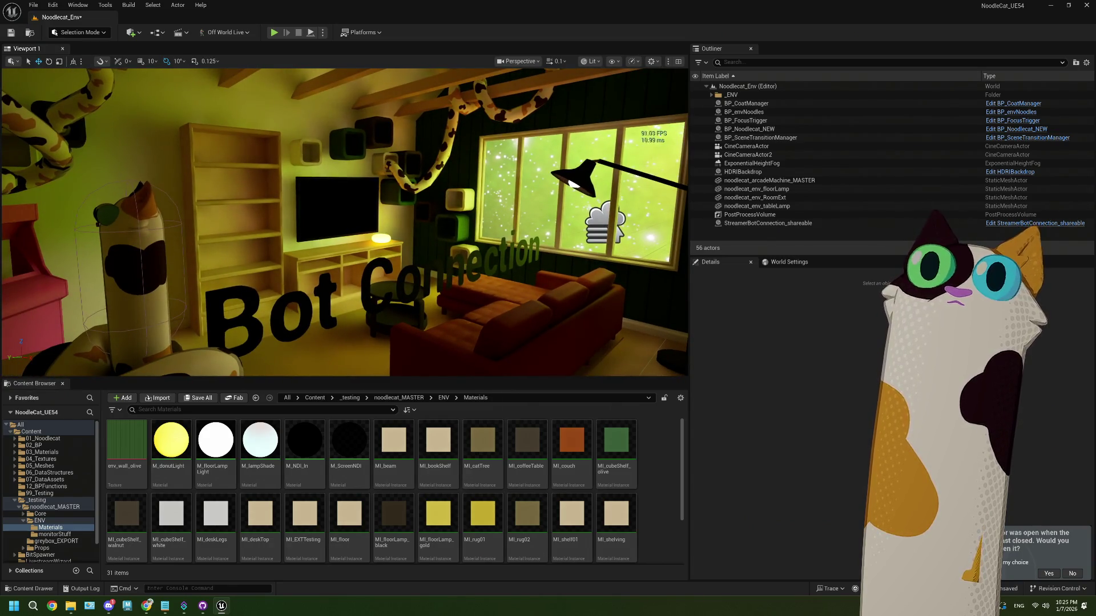
{"action": "mouse_move", "coordinate": [419, 194]}
{"action": "left_mouse_down"}
{"action": "mouse_move", "coordinate": [399, 195]}
{"action": "mouse_move", "coordinate": [451, 193]}
{"action": "left_mouse_up"}
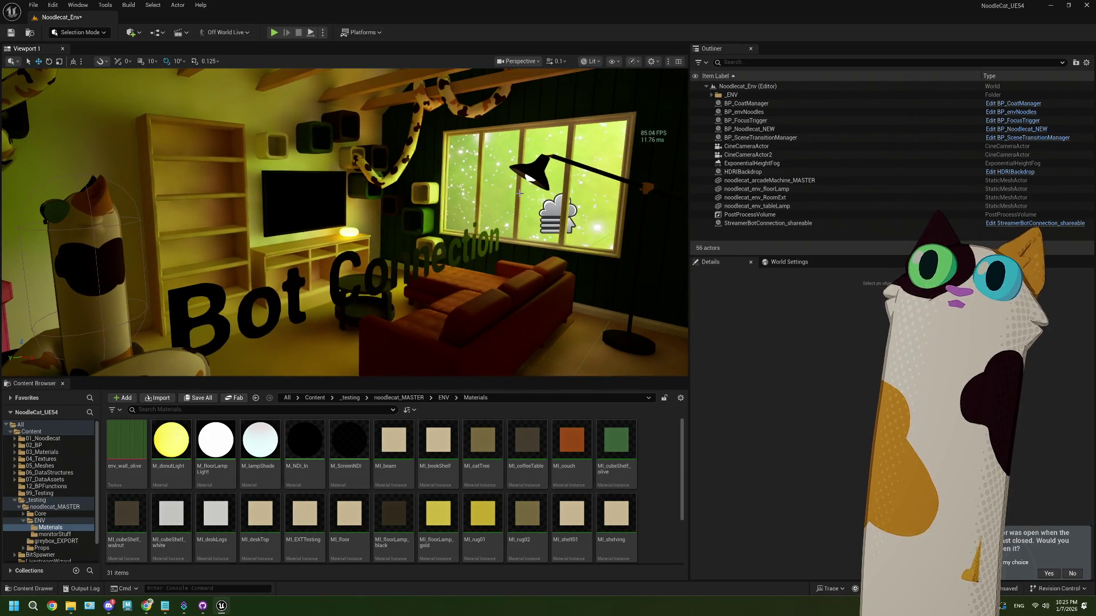
Select the HDRIBackdrop and dim its intensity to about 4
{"action": "left_click", "coordinate": [743, 172]}
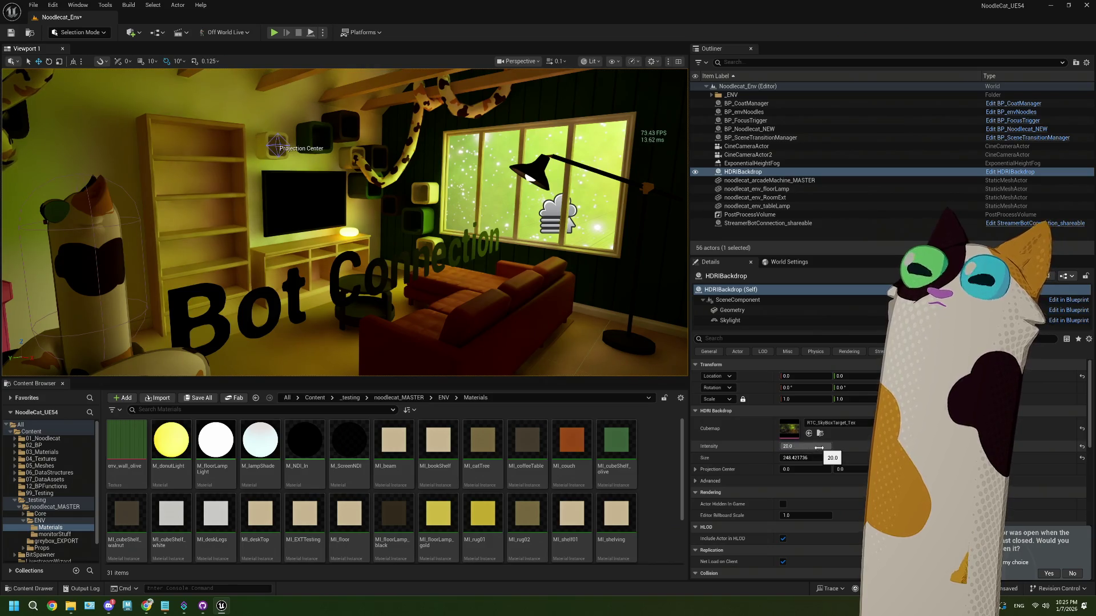
{"action": "left_click_drag", "start_coordinate": [819, 448], "coordinate": [796, 448]}
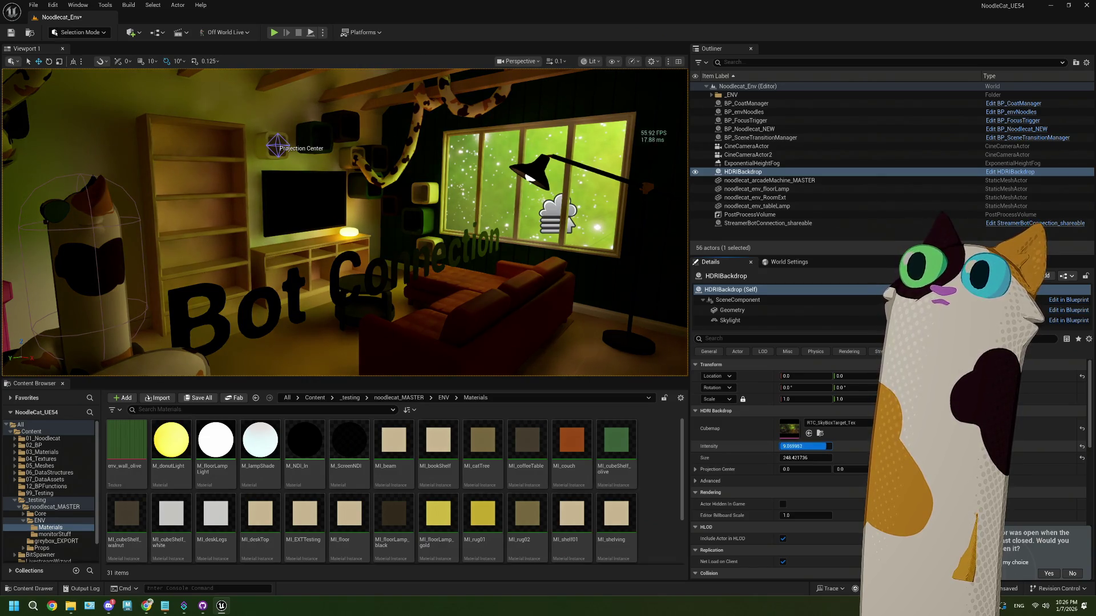
{"action": "left_click_drag", "start_coordinate": [820, 446], "coordinate": [816, 446]}
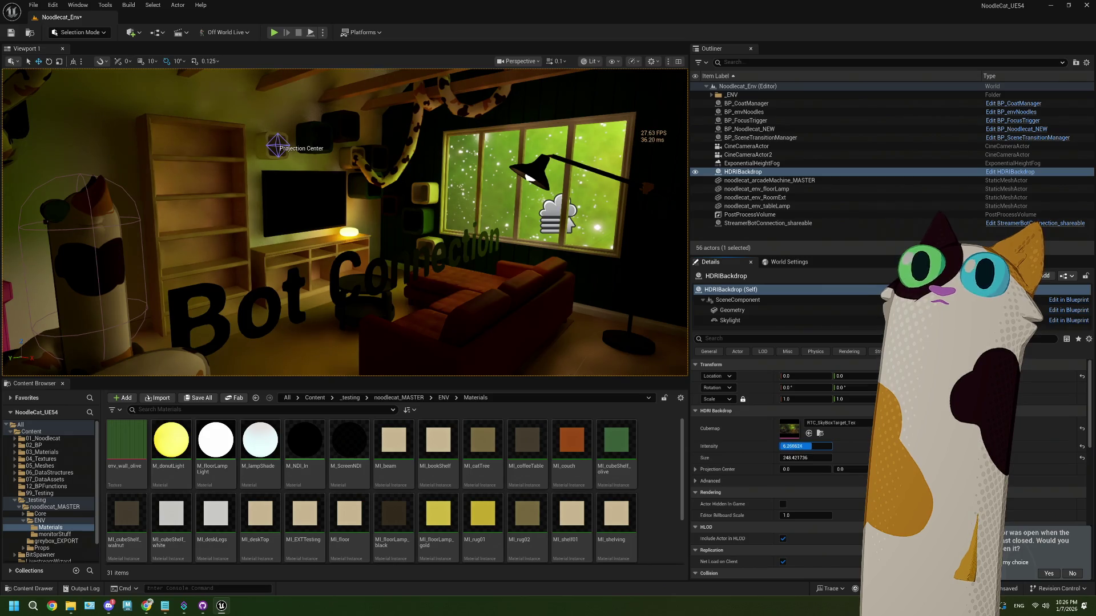
{"action": "left_click_drag", "start_coordinate": [793, 446], "coordinate": [786, 447]}
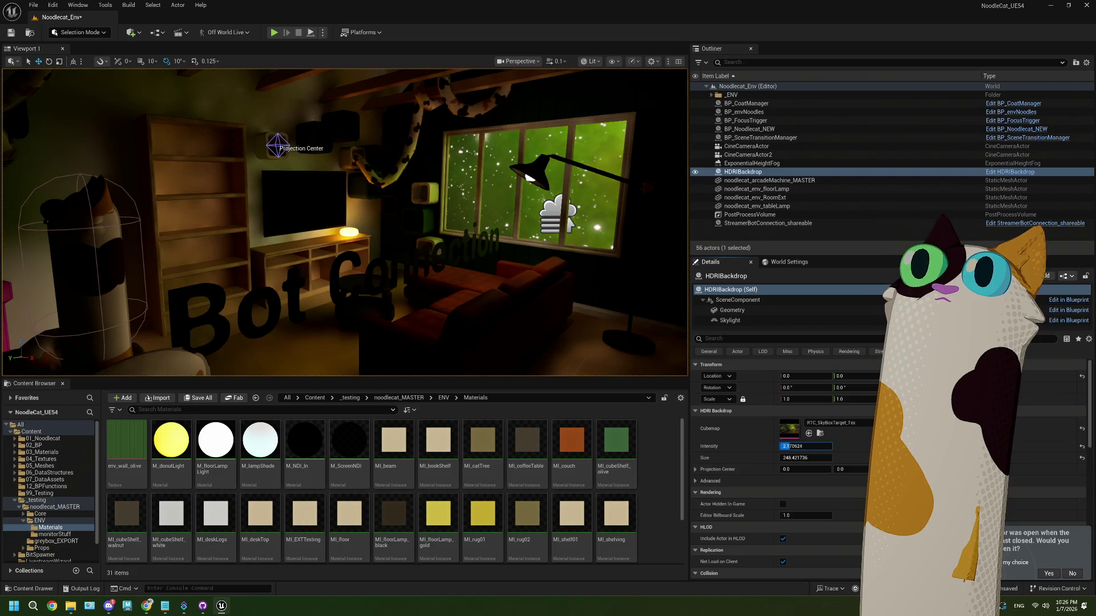
View through CineCameraActor and retune the backdrop intensity, settling on 20
{"action": "left_click", "coordinate": [517, 61]}
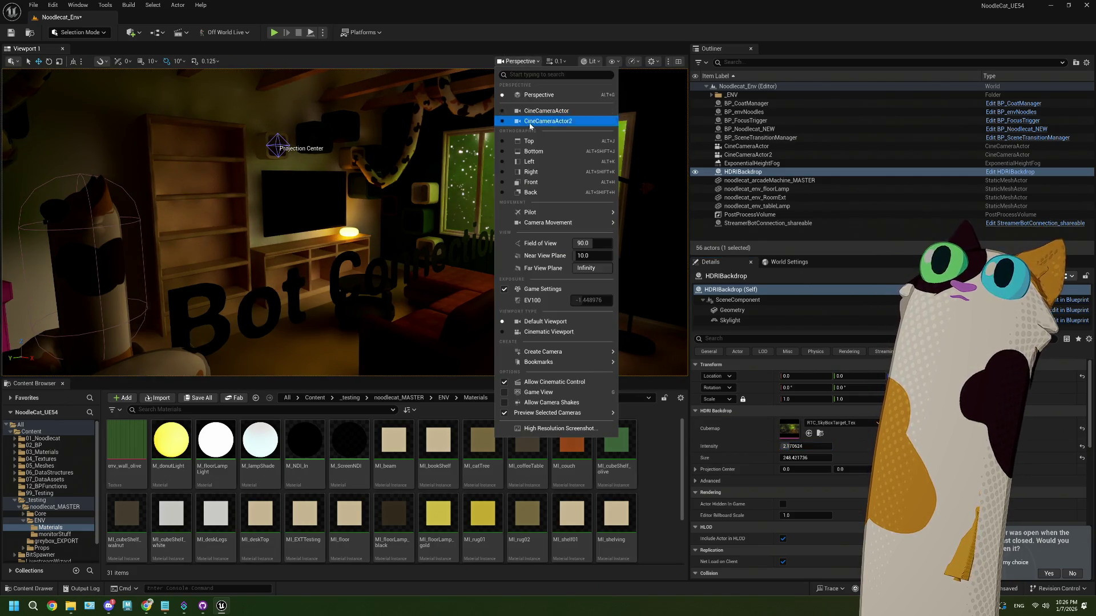
{"action": "left_click", "coordinate": [530, 110]}
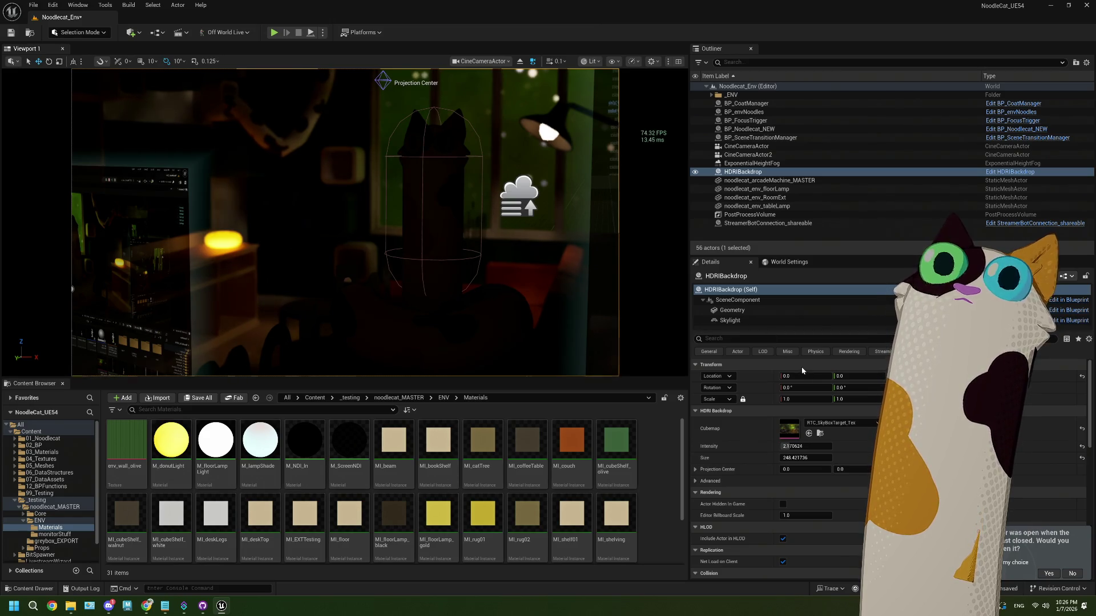
{"action": "left_click_drag", "start_coordinate": [795, 450], "coordinate": [831, 447]}
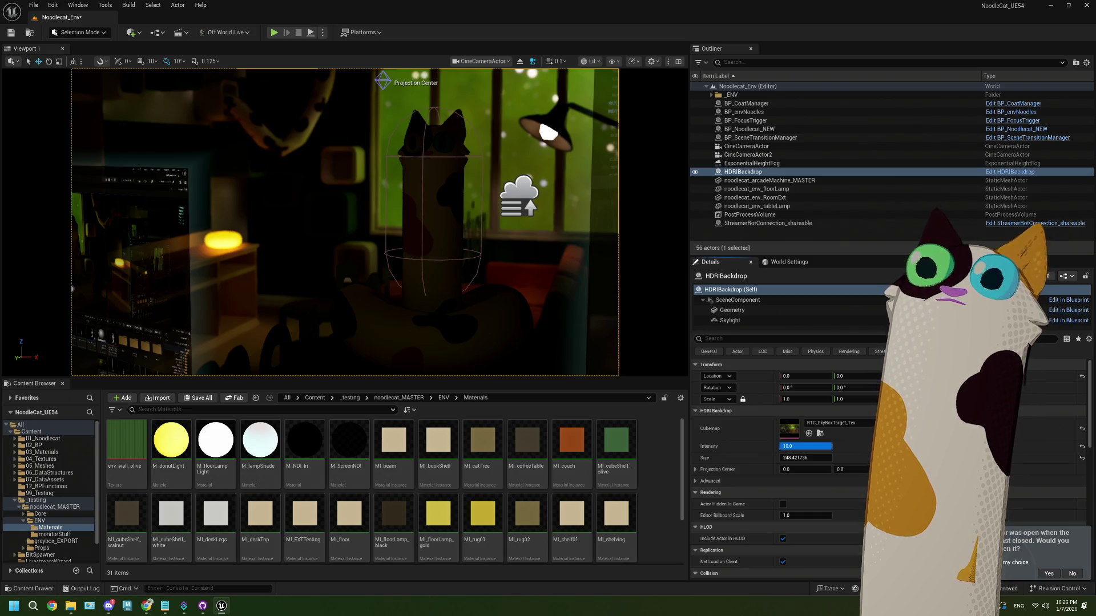
{"action": "left_click_drag", "start_coordinate": [831, 447], "coordinate": [811, 448]}
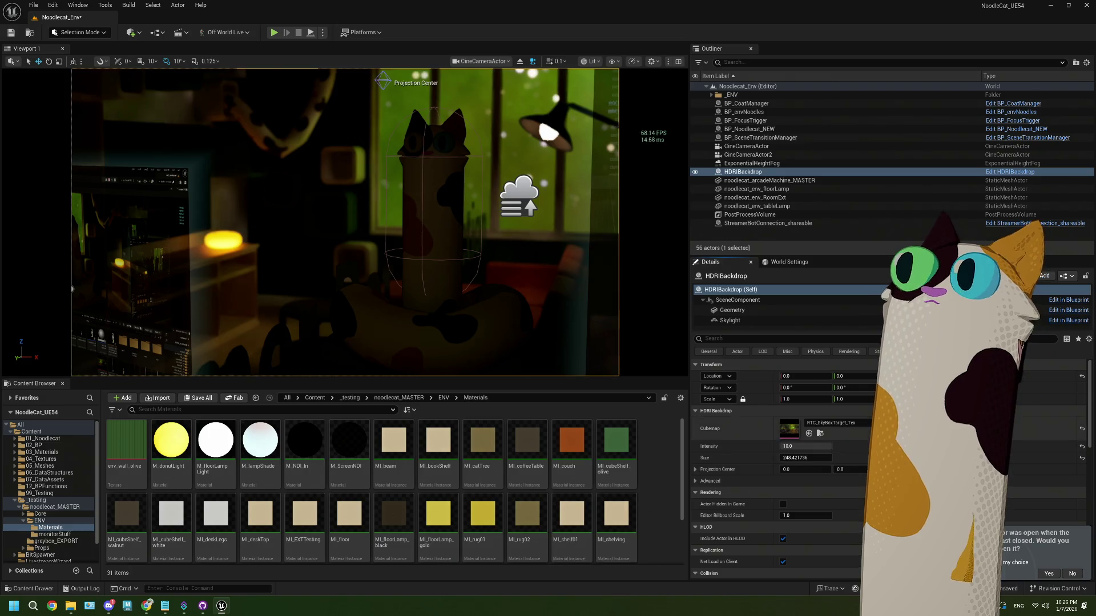
{"action": "mouse_move", "coordinate": [806, 447]}
{"action": "left_mouse_down"}
{"action": "mouse_move", "coordinate": [781, 446]}
{"action": "mouse_move", "coordinate": [825, 453]}
{"action": "mouse_move", "coordinate": [789, 446]}
{"action": "mouse_move", "coordinate": [809, 449]}
{"action": "left_mouse_up"}
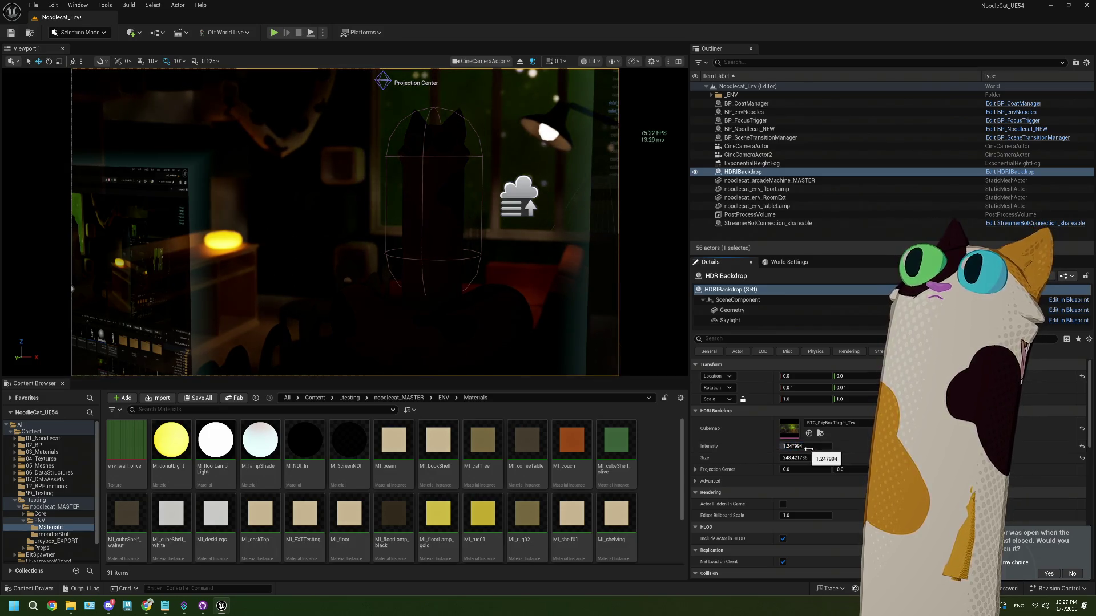
{"action": "left_click", "coordinate": [802, 447]}
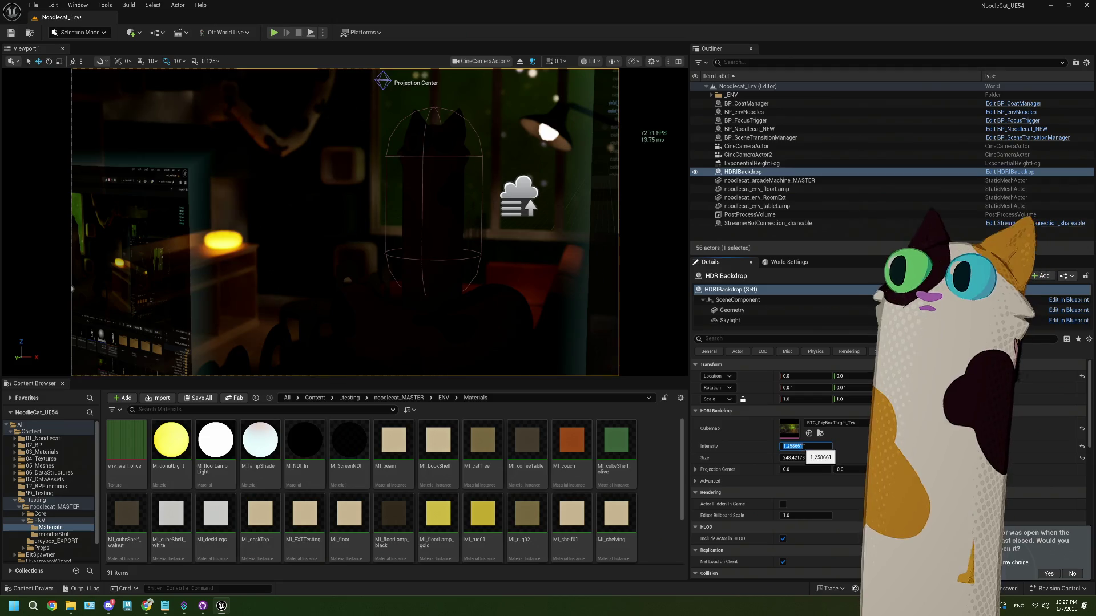
{"action": "type", "text": "20"}
{"action": "key", "text": "Tab"}
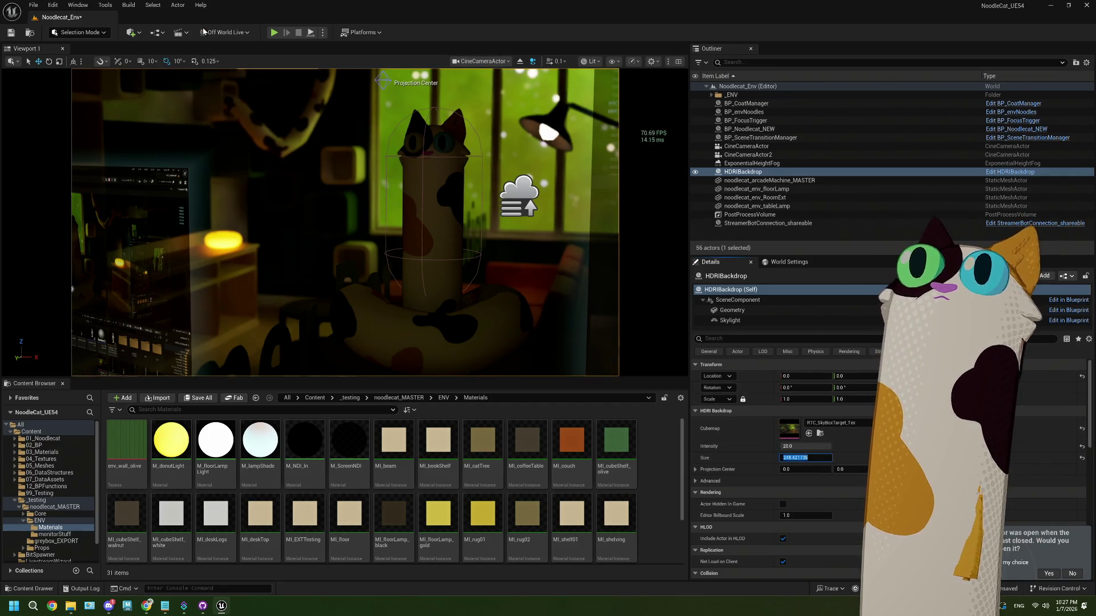
Play-test the level to preview the lighting, then select the PostProcessVolume
{"action": "left_click", "coordinate": [274, 33]}
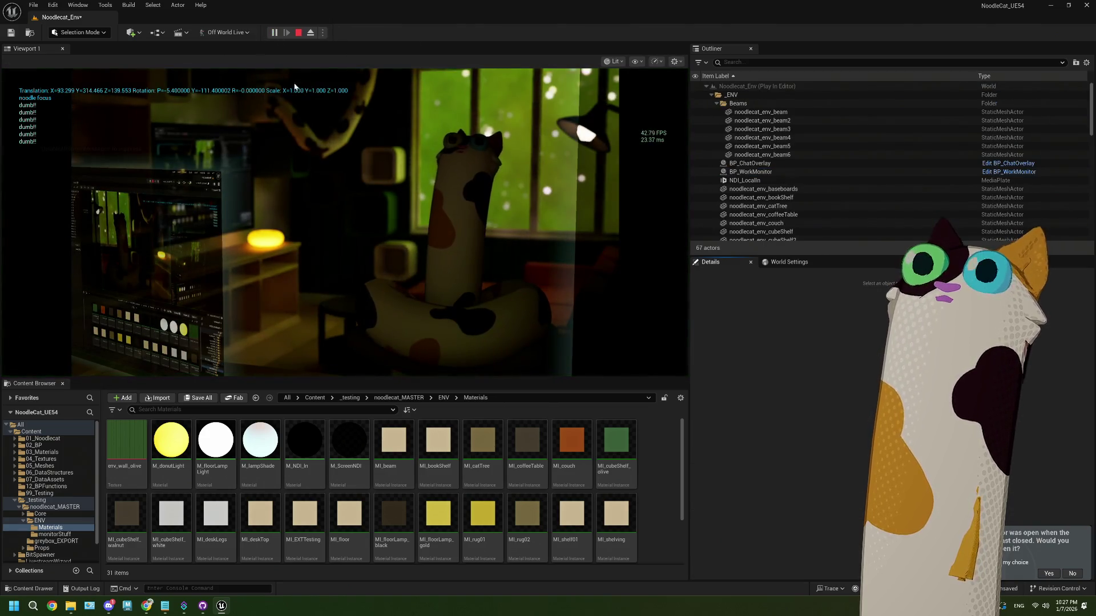
{"action": "left_click", "coordinate": [298, 32]}
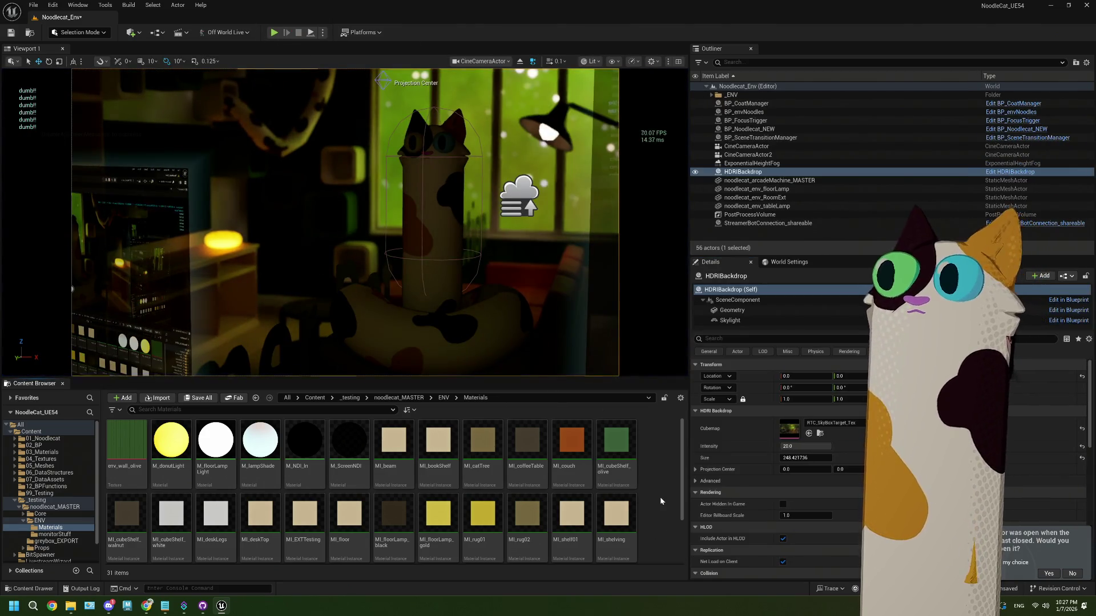
{"action": "left_click", "coordinate": [736, 216]}
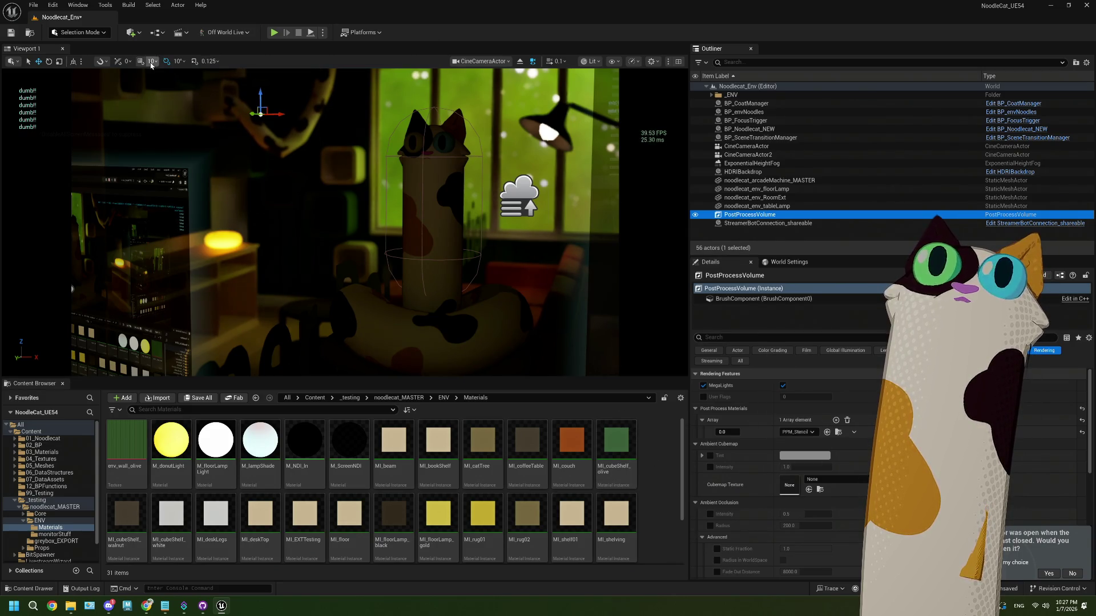
Return to the perspective view and add a Rect Light to the level
{"action": "left_click", "coordinate": [476, 61]}
{"action": "left_click", "coordinate": [474, 95]}
{"action": "left_click_drag", "start_coordinate": [342, 222], "coordinate": [342, 222]}
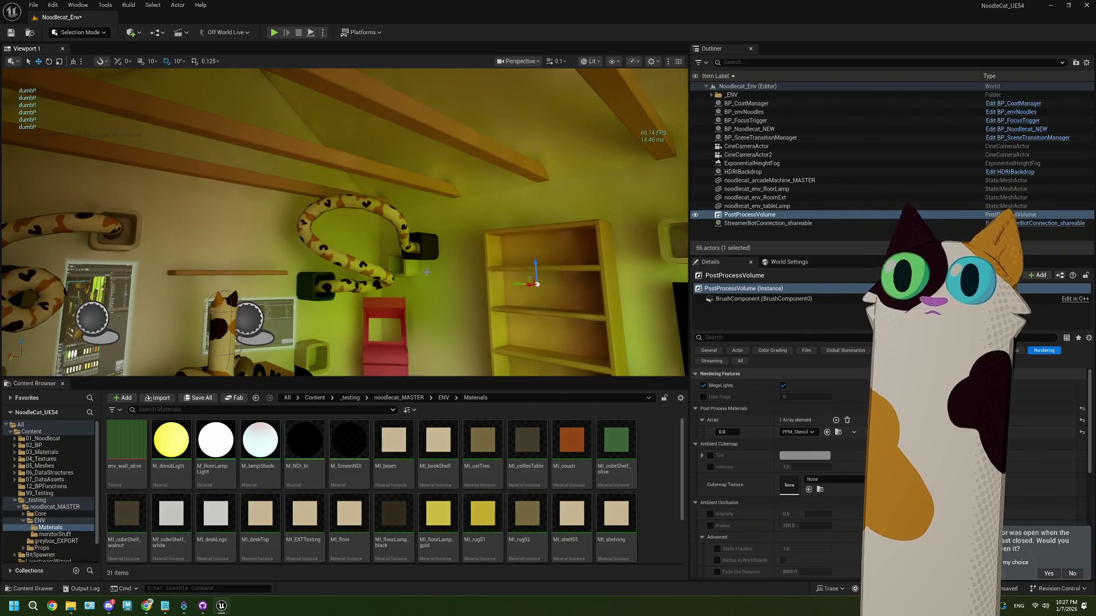
{"action": "left_click_drag", "start_coordinate": [427, 273], "coordinate": [427, 272]}
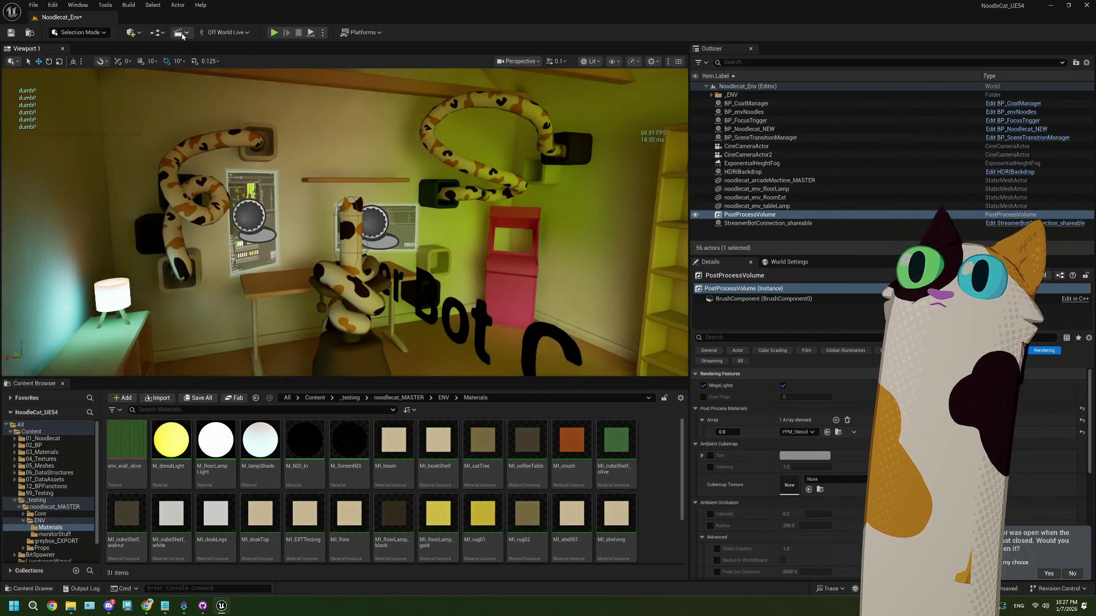
{"action": "left_click", "coordinate": [132, 33]}
{"action": "mouse_move", "coordinate": [191, 137]}
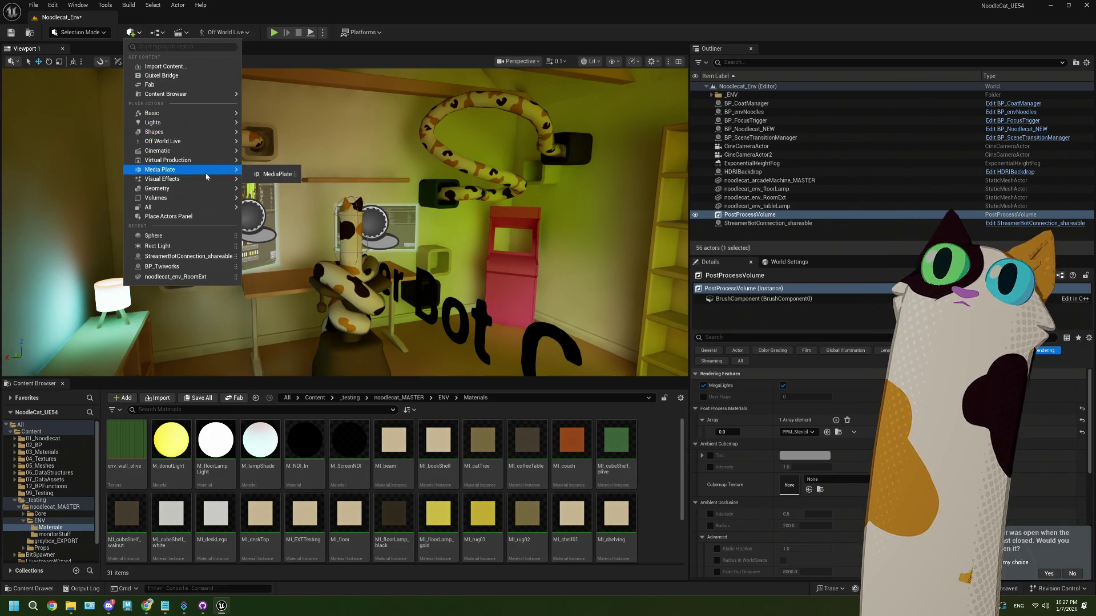
{"action": "mouse_move", "coordinate": [203, 194]}
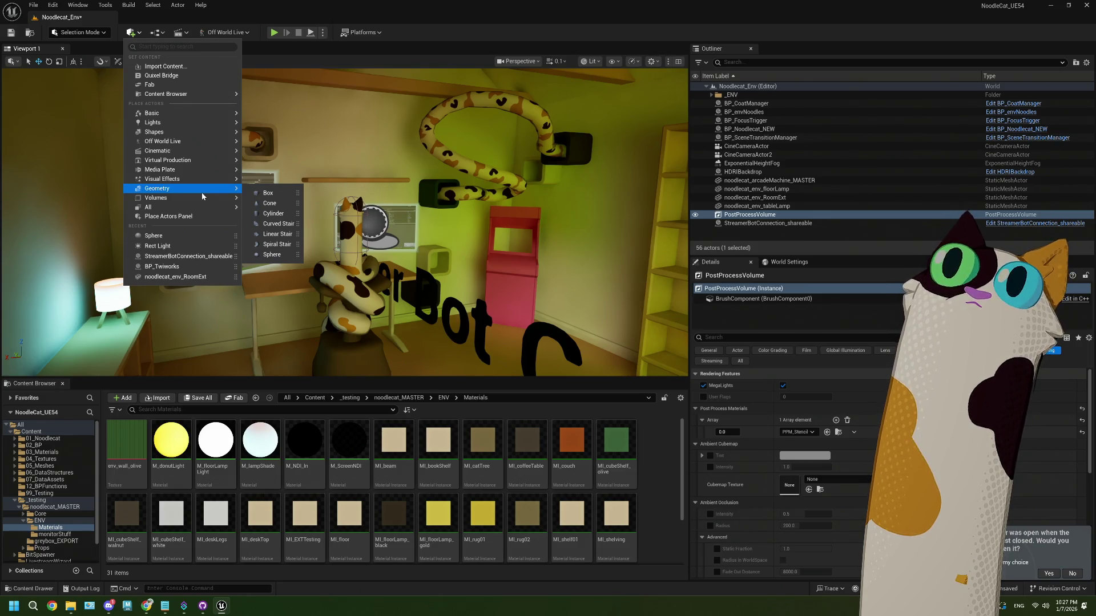
{"action": "mouse_move", "coordinate": [202, 122]}
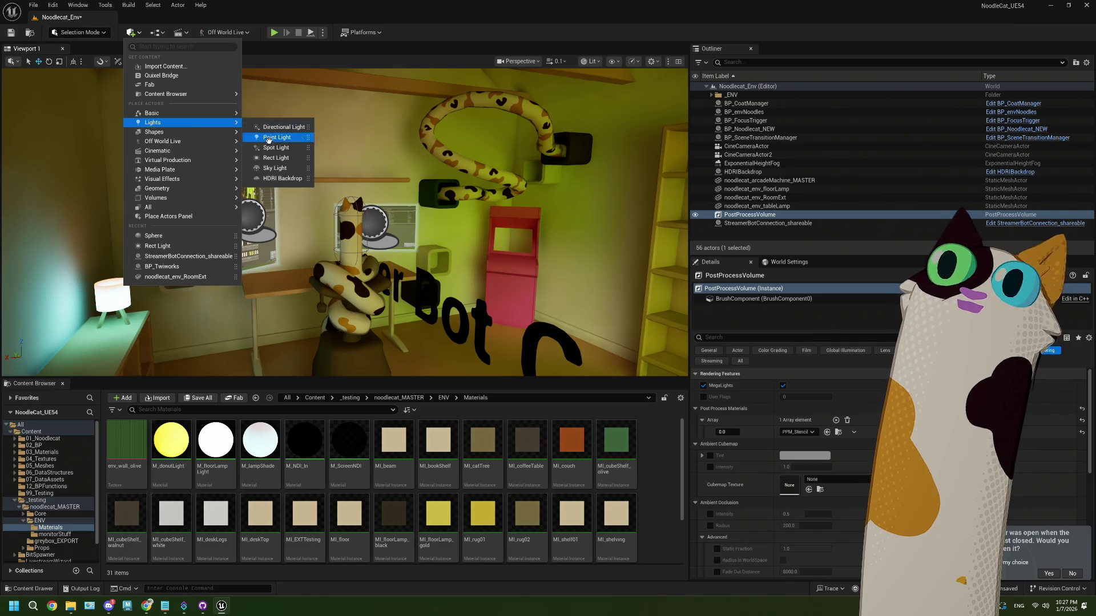
{"action": "left_click", "coordinate": [270, 157]}
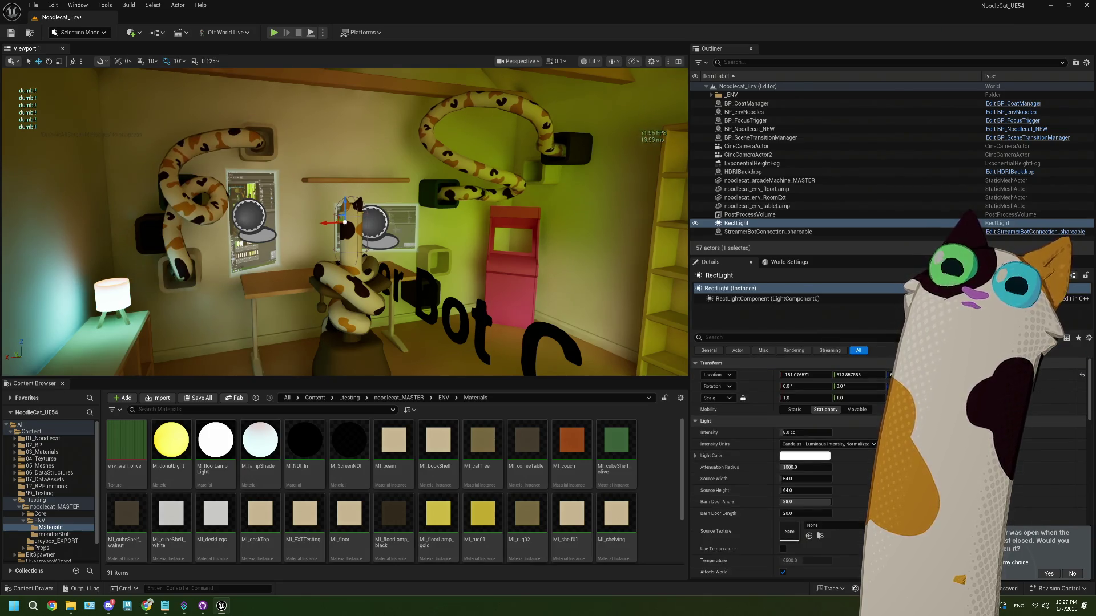
Zero the rect light's X and Y location and raise it up to the ceiling
{"action": "left_click", "coordinate": [793, 376]}
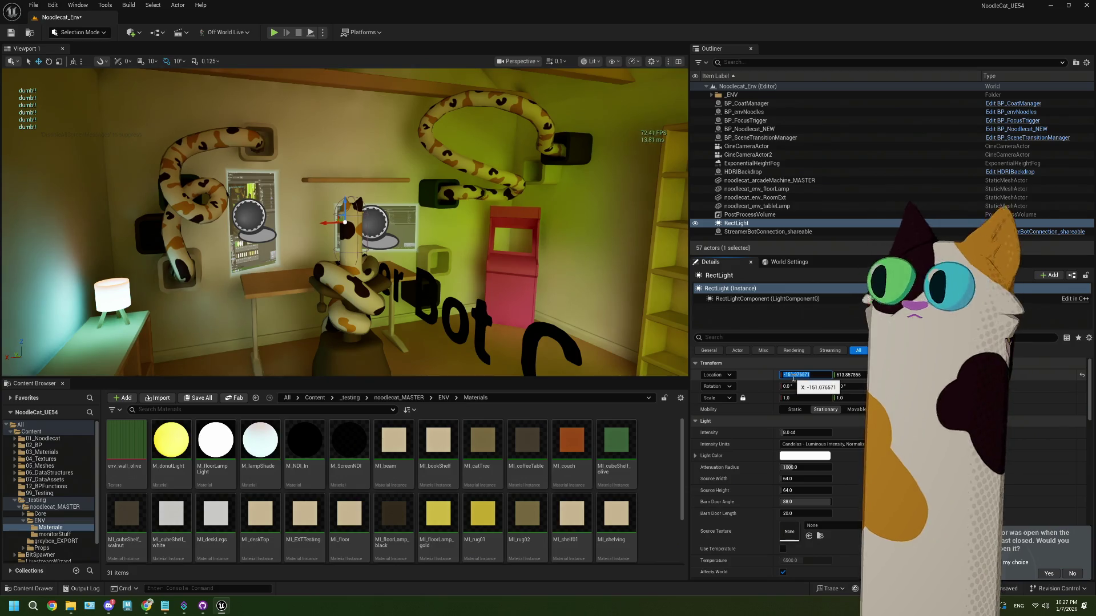
{"action": "type", "text": "0"}
{"action": "key", "text": "Tab"}
{"action": "type", "text": "0"}
{"action": "key", "text": "Tab"}
{"action": "type", "text": "0"}
{"action": "key", "text": "Tab"}
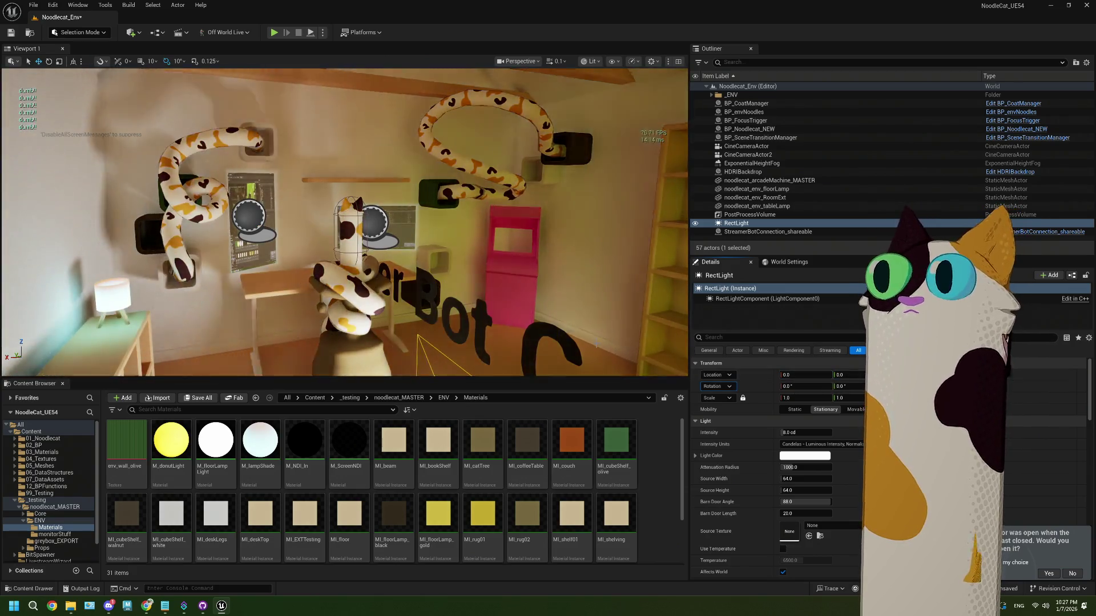
{"action": "key", "text": "f"}
{"action": "mouse_move", "coordinate": [406, 329]}
{"action": "left_mouse_down"}
{"action": "mouse_move", "coordinate": [407, 122]}
{"action": "mouse_move", "coordinate": [386, 141]}
{"action": "mouse_move", "coordinate": [380, 124]}
{"action": "left_mouse_up"}
Rotate the light -90 to aim down, slide it along the ceiling, and Alt-drag a duplicate RectLight2
{"action": "key", "text": "e"}
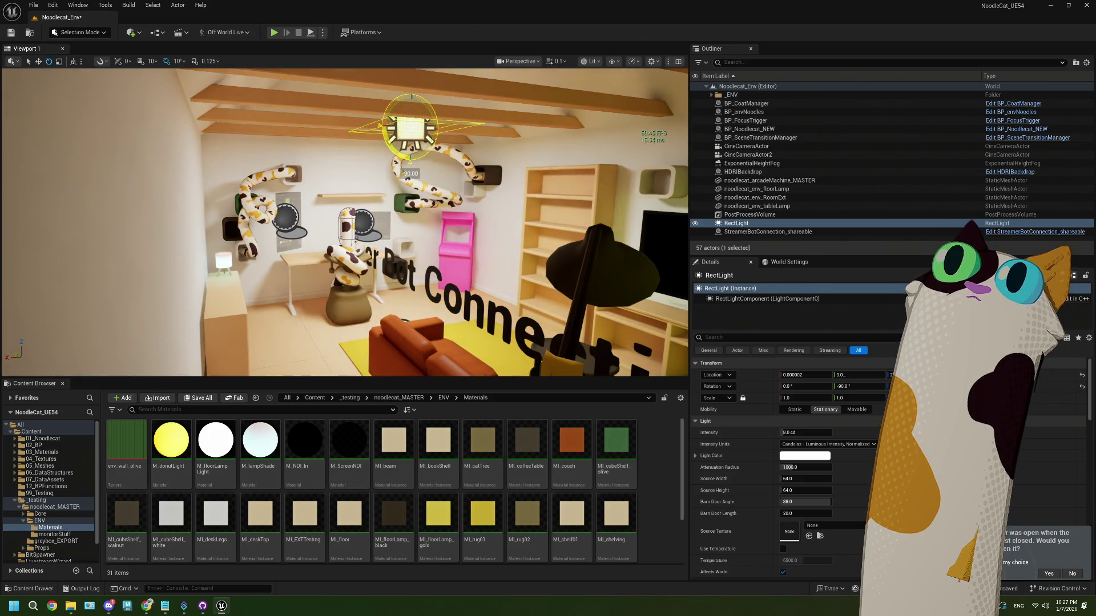
{"action": "left_click_drag", "start_coordinate": [317, 175], "coordinate": [397, 161]}
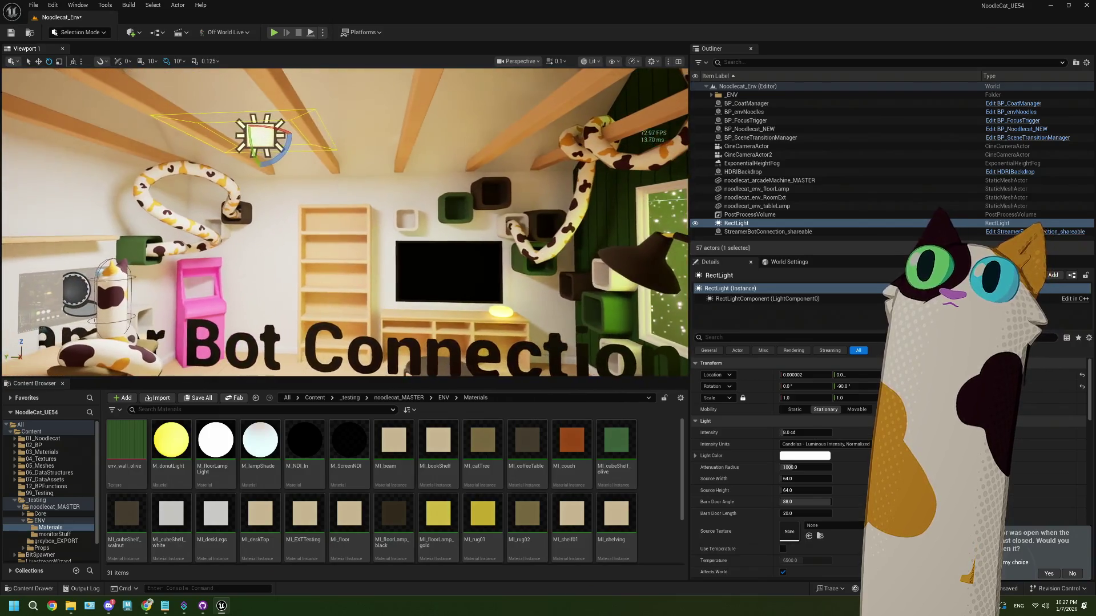
{"action": "key", "text": "w"}
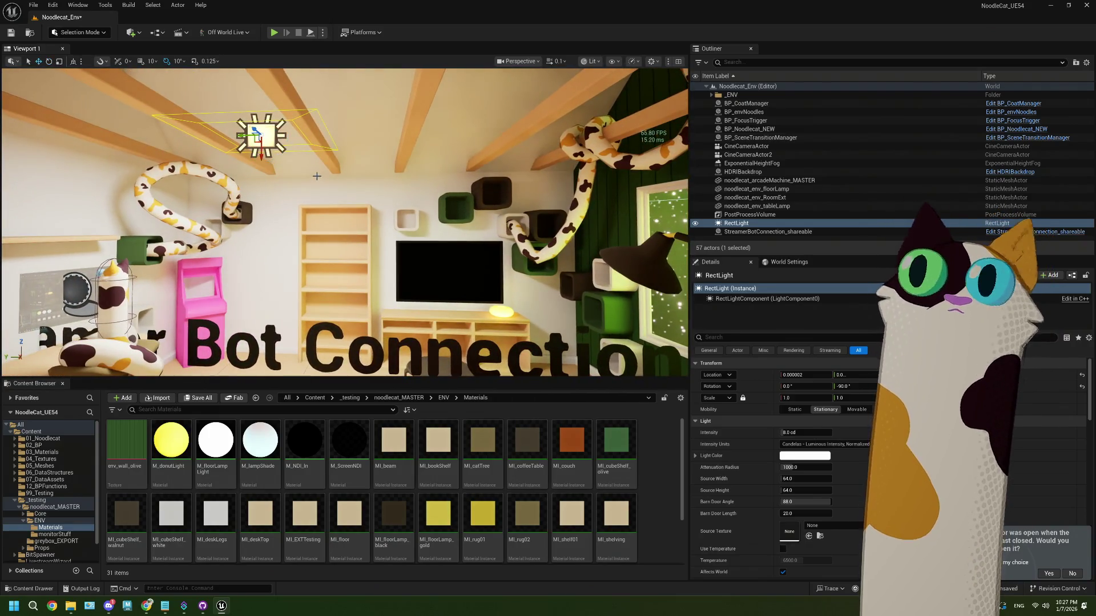
{"action": "mouse_move", "coordinate": [240, 137]}
{"action": "left_mouse_down"}
{"action": "mouse_move", "coordinate": [462, 129]}
{"action": "mouse_move", "coordinate": [334, 82]}
{"action": "left_mouse_up"}
{"action": "left_click_drag", "start_coordinate": [342, 228], "coordinate": [331, 194]}
{"action": "mouse_move", "coordinate": [402, 171]}
{"action": "left_mouse_down"}
{"action": "mouse_move", "coordinate": [408, 80]}
{"action": "mouse_move", "coordinate": [404, 203]}
{"action": "left_mouse_up"}
{"action": "mouse_move", "coordinate": [370, 265]}
{"action": "left_mouse_down"}
{"action": "mouse_move", "coordinate": [171, 266]}
{"action": "mouse_move", "coordinate": [502, 183]}
{"action": "left_mouse_up"}
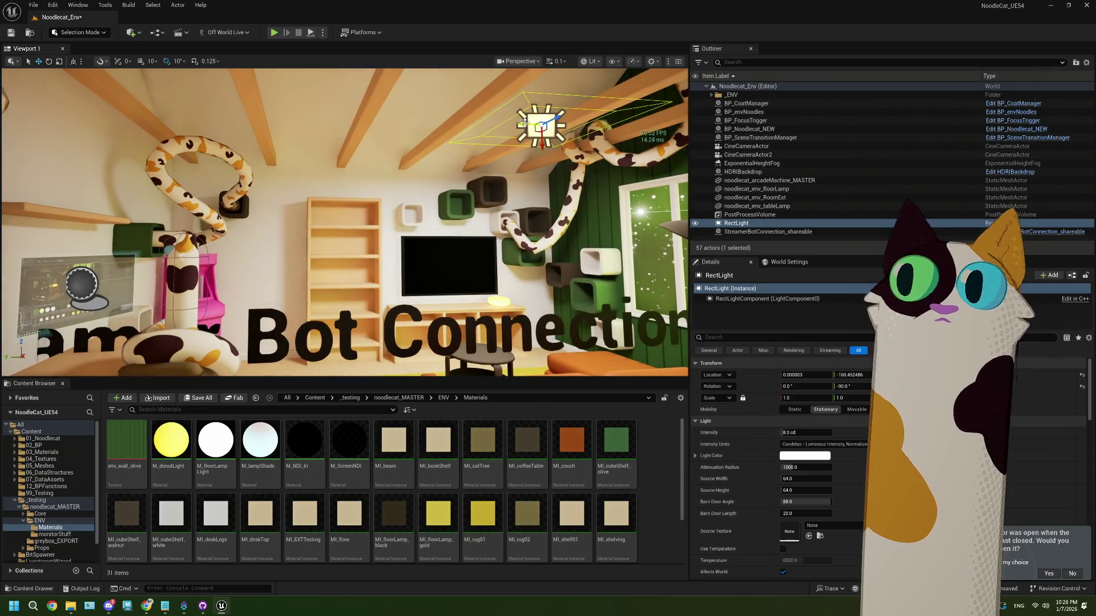
{"action": "mouse_move", "coordinate": [523, 124]}
{"action": "left_mouse_down", "text": "alt"}
{"action": "mouse_move", "coordinate": [197, 121]}
{"action": "mouse_move", "coordinate": [148, 141]}
{"action": "mouse_move", "coordinate": [227, 137]}
{"action": "mouse_move", "coordinate": [195, 135]}
{"action": "left_mouse_up", "text": "alt"}
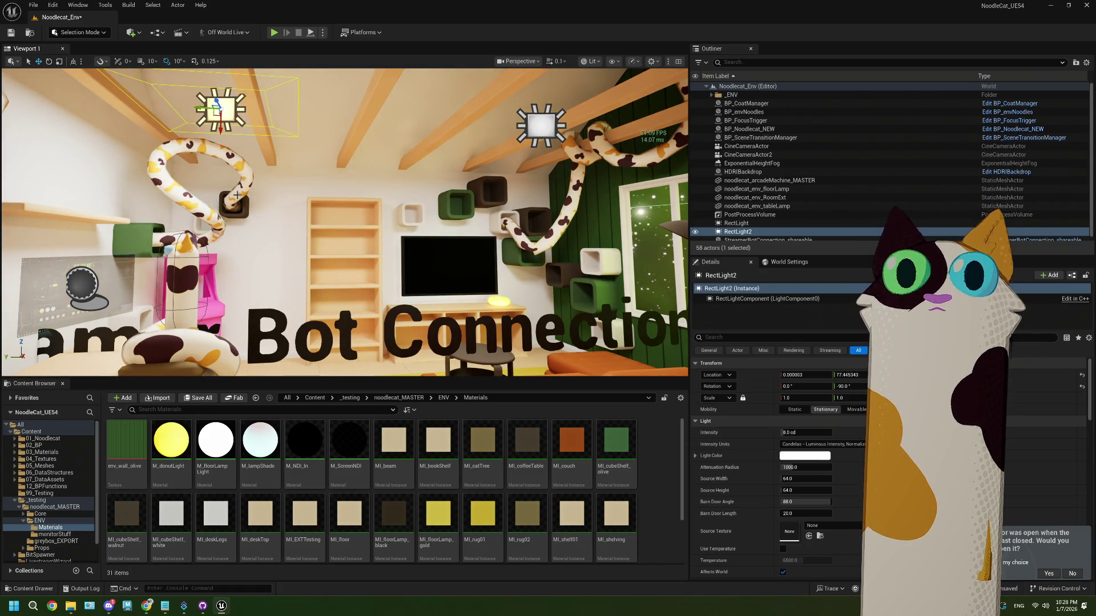
{"action": "left_click", "coordinate": [531, 62]}
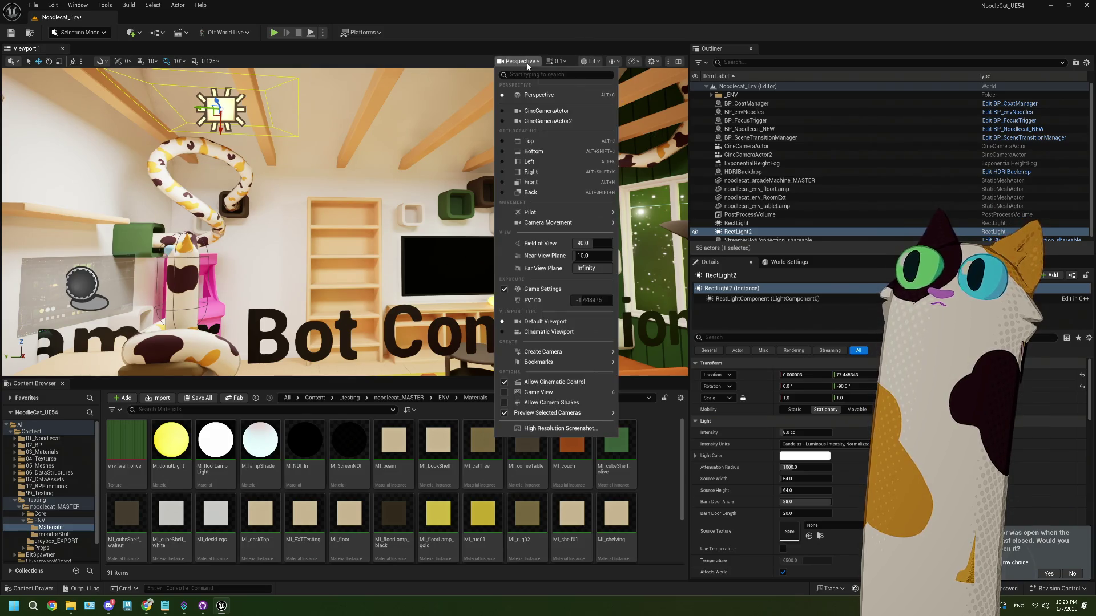
Look through CineCameraActor and run a Play in Editor session to preview the two rect lights
{"action": "left_click", "coordinate": [551, 108]}
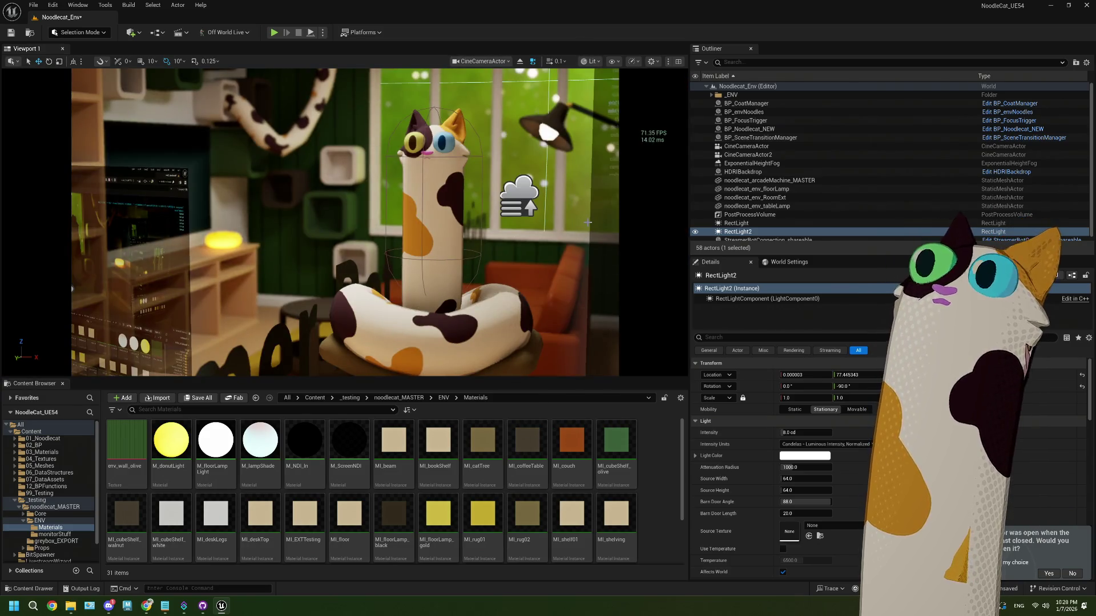
{"action": "left_click", "coordinate": [488, 109]}
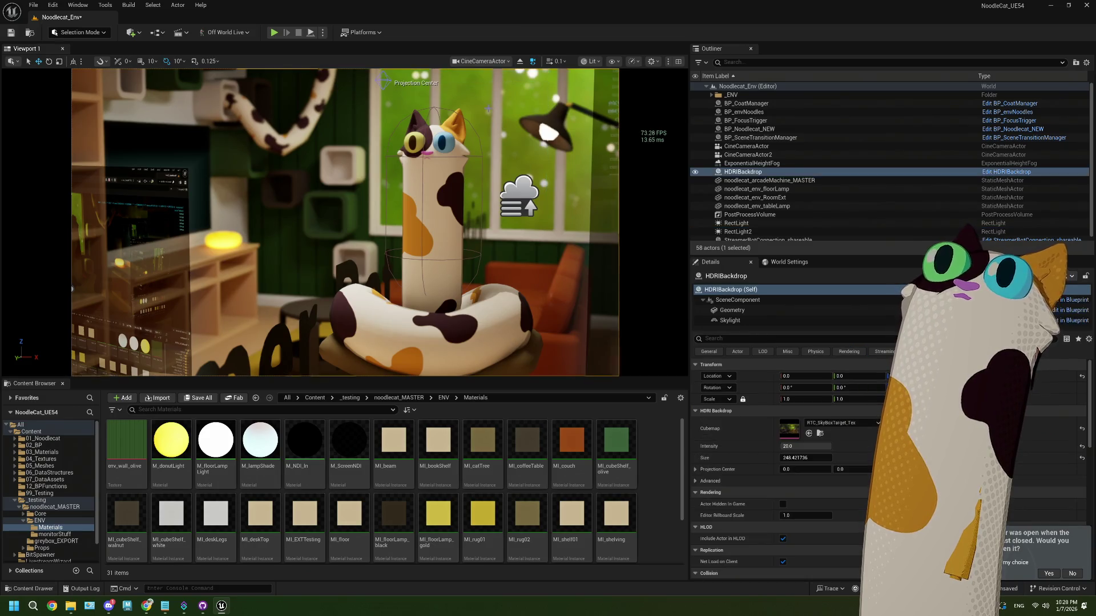
{"action": "key", "text": "Escape"}
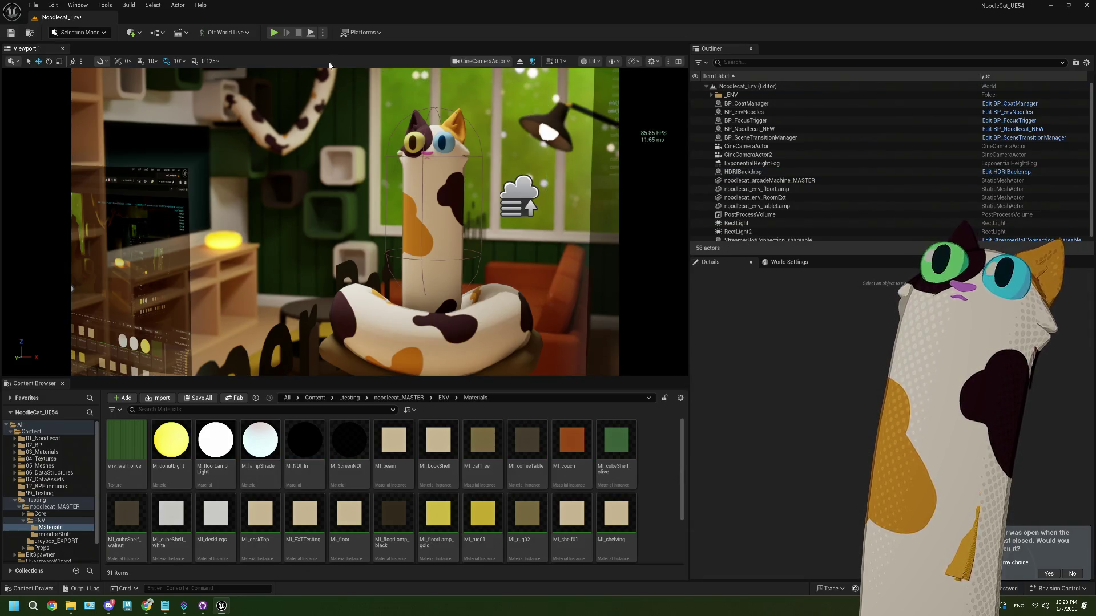
{"action": "key", "text": "alt+p"}
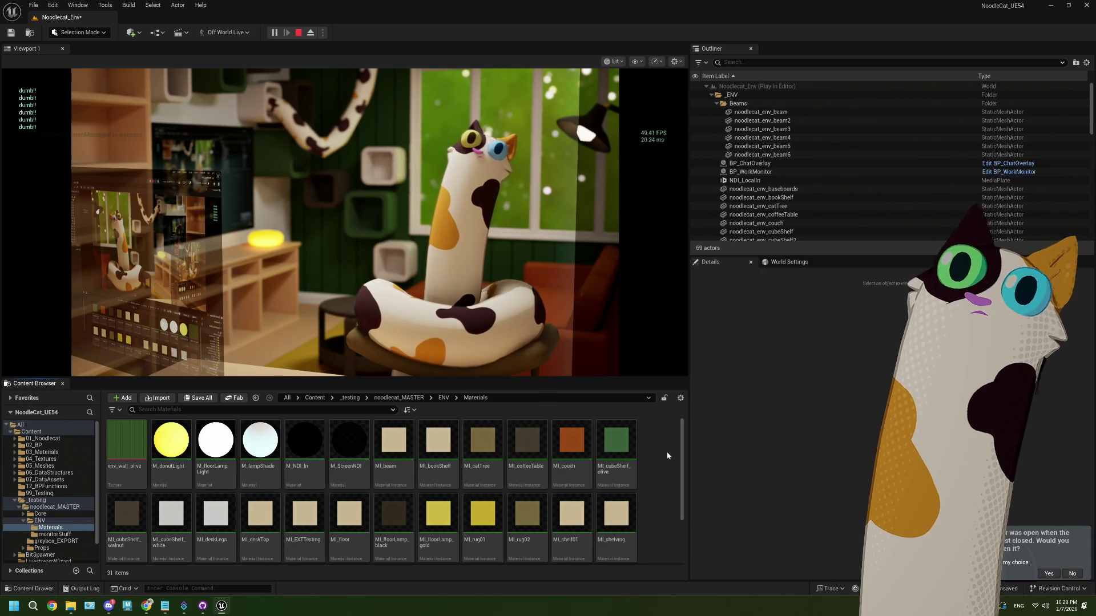
{"action": "left_click", "coordinate": [299, 32]}
{"action": "scroll", "coordinate": [749, 196], "scroll_direction": "down", "scroll_amount": 1}
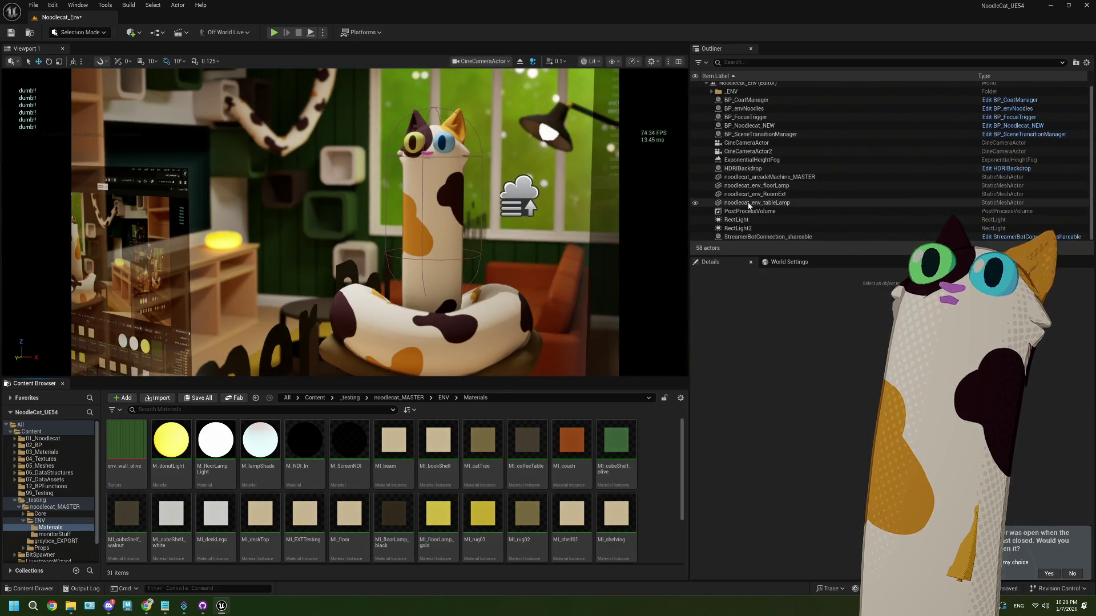
{"action": "scroll", "coordinate": [783, 182], "scroll_direction": "up", "scroll_amount": 1}
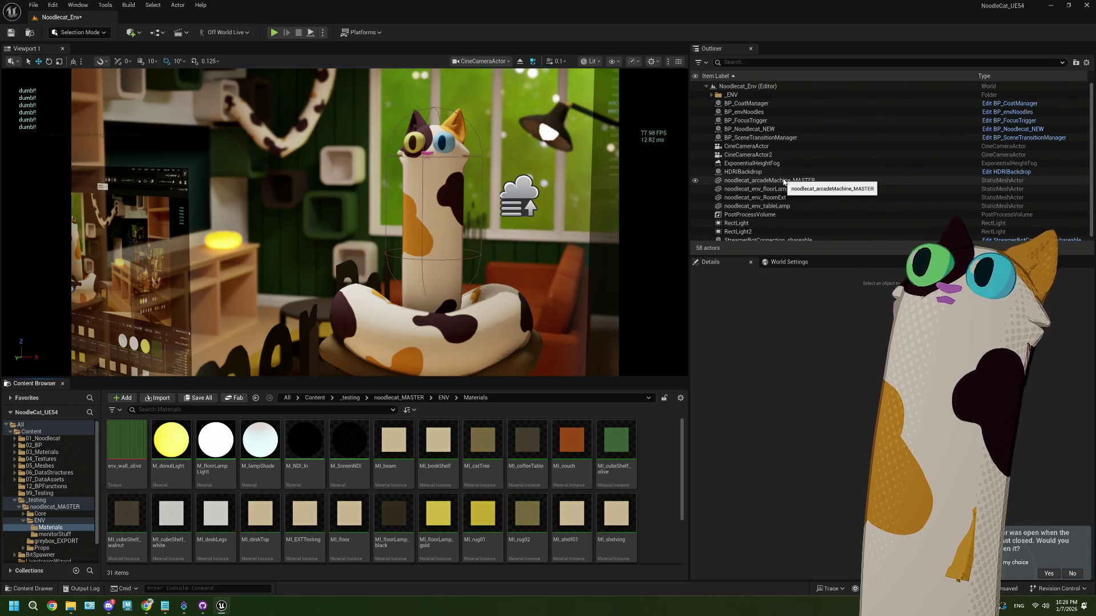
{"action": "scroll", "coordinate": [783, 182], "scroll_direction": "down", "scroll_amount": 1}
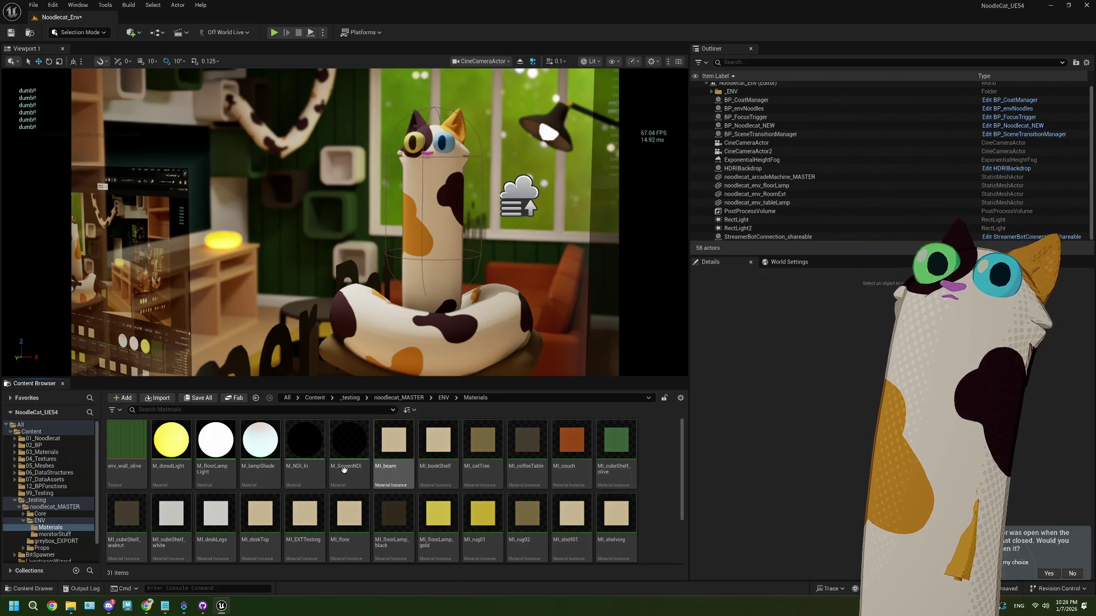
Force-delete NDI_LocalIn from ENV > Materials, then open the monitorStuff folder
{"action": "left_click", "coordinate": [445, 398]}
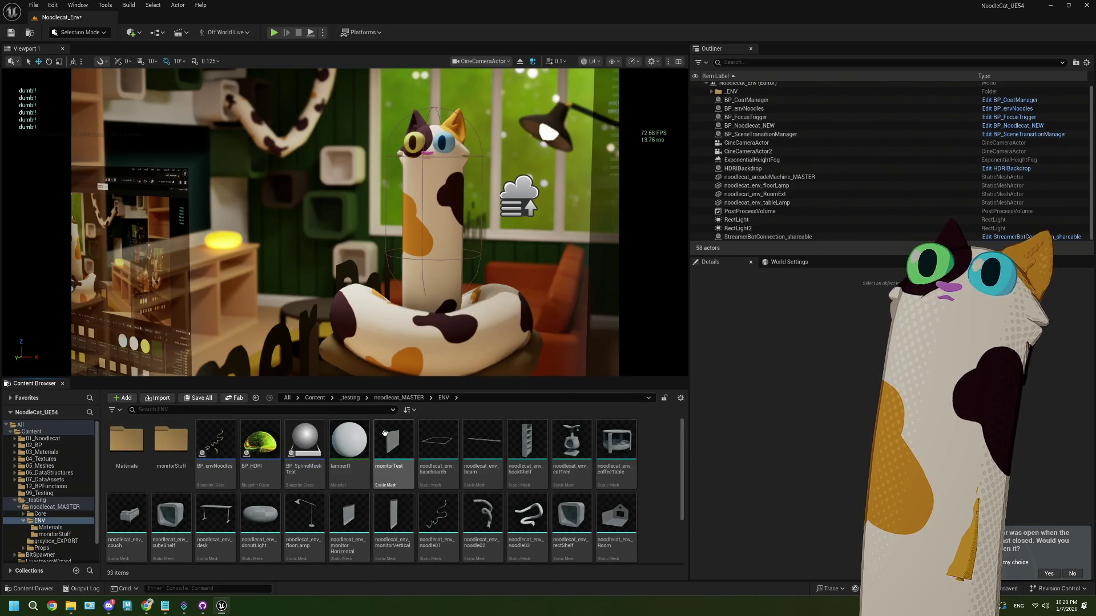
{"action": "double_click", "coordinate": [171, 440]}
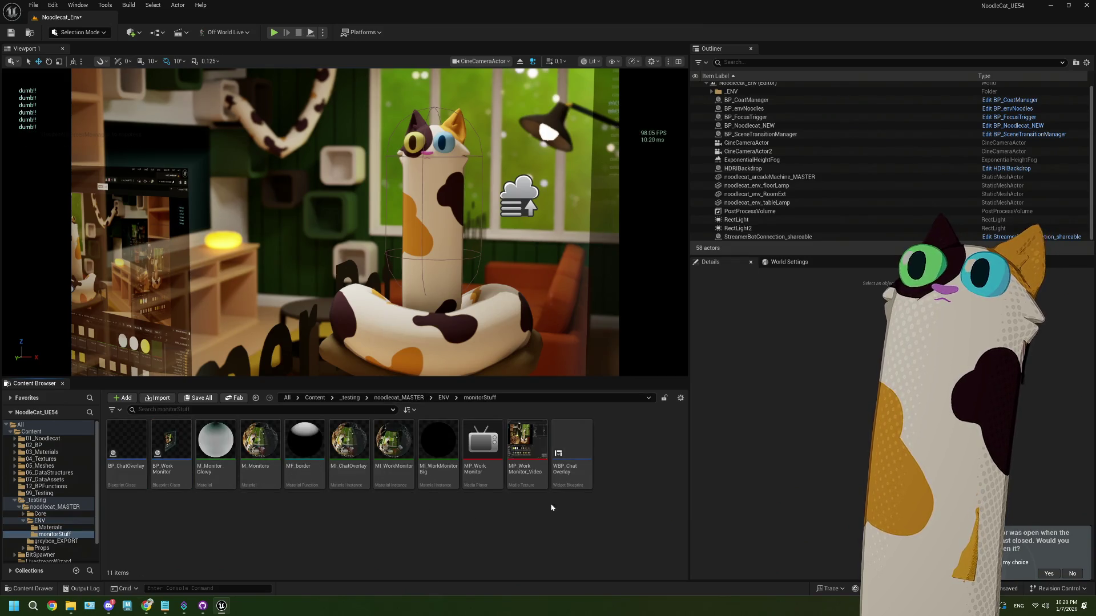
{"action": "left_click", "coordinate": [53, 523]}
{"action": "left_click", "coordinate": [50, 527]}
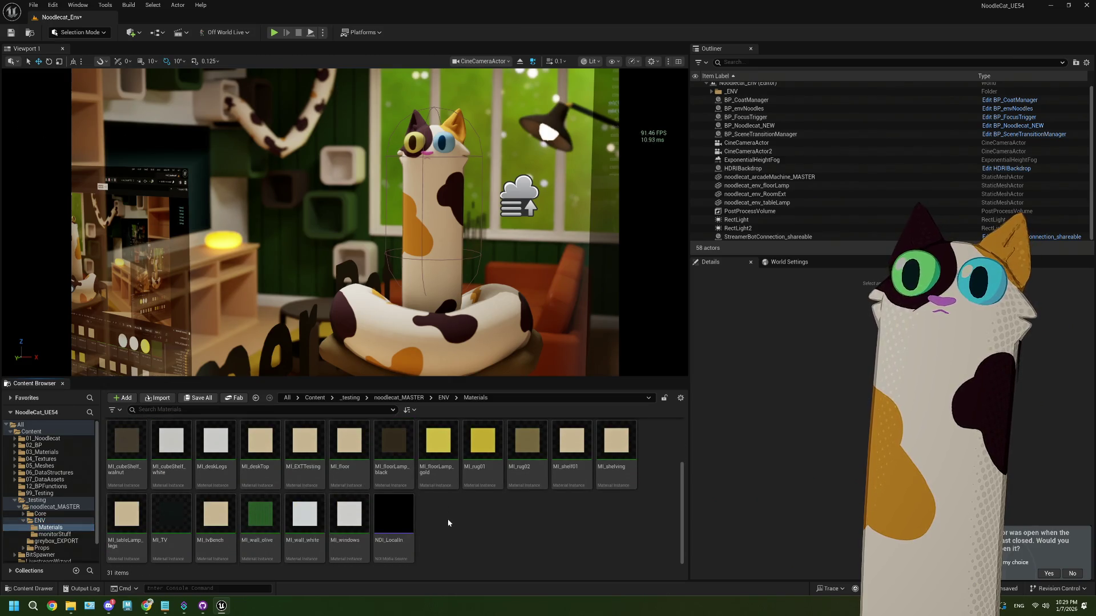
{"action": "left_click", "coordinate": [394, 520]}
{"action": "key", "text": "Delete"}
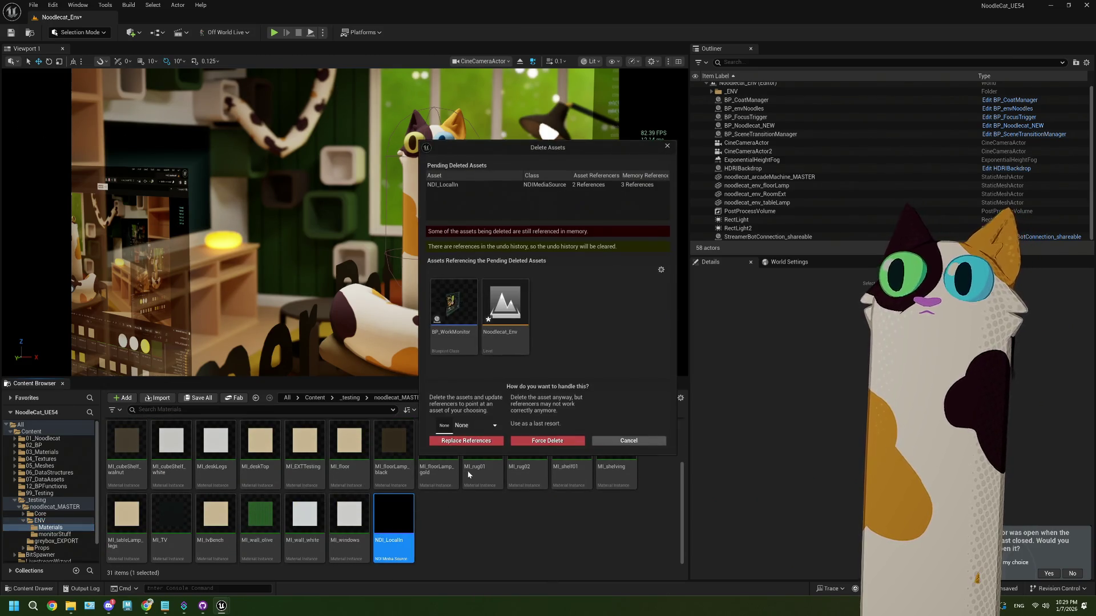
{"action": "left_click", "coordinate": [546, 441]}
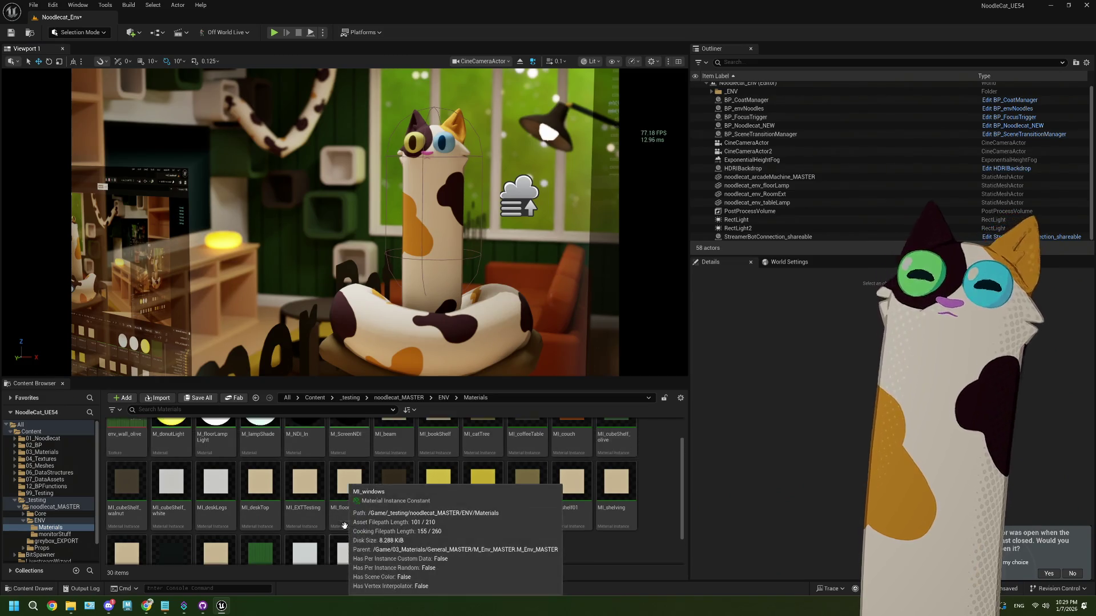
{"action": "scroll", "coordinate": [336, 480], "scroll_direction": "up", "scroll_amount": 3}
{"action": "left_click", "coordinate": [55, 534]}
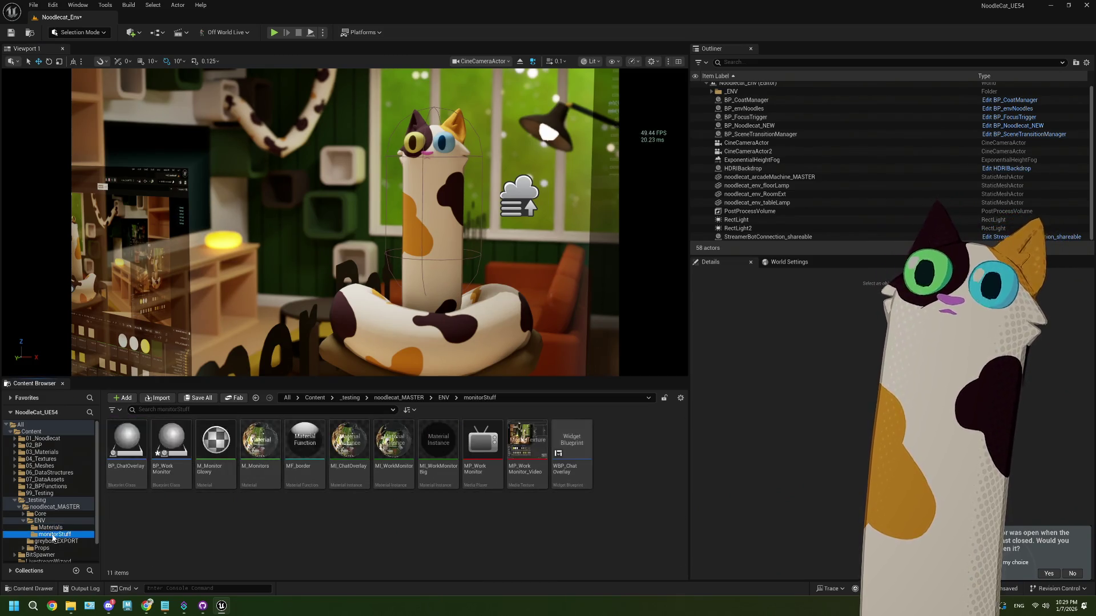
Open the BP_WorkMonitor blueprint and compile it
{"action": "double_click", "coordinate": [175, 443]}
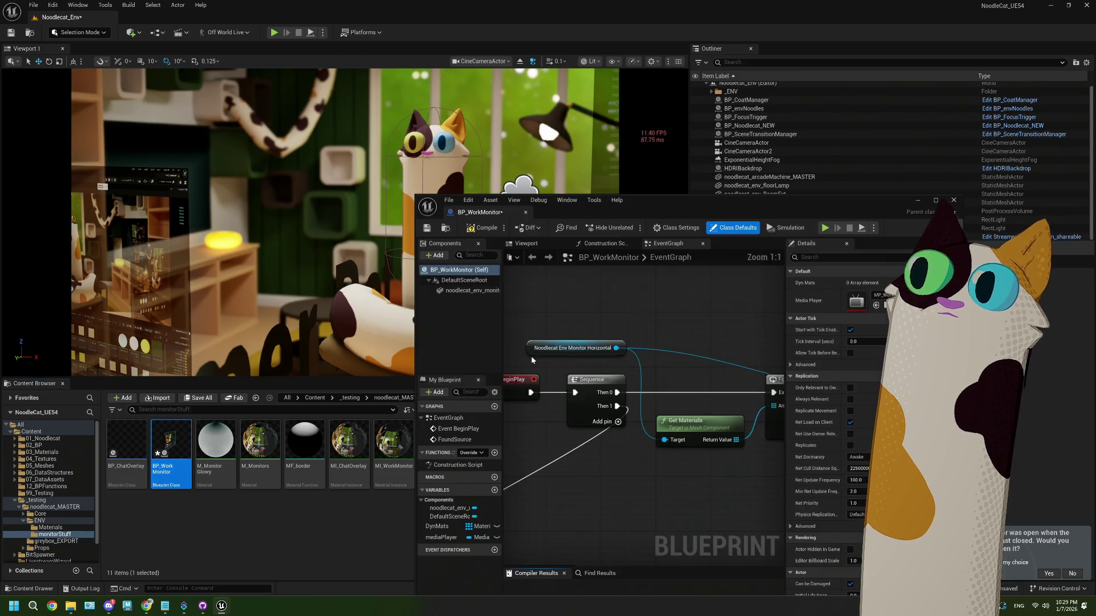
{"action": "double_click", "coordinate": [855, 199]}
{"action": "scroll", "coordinate": [720, 328], "scroll_direction": "down", "scroll_amount": 3}
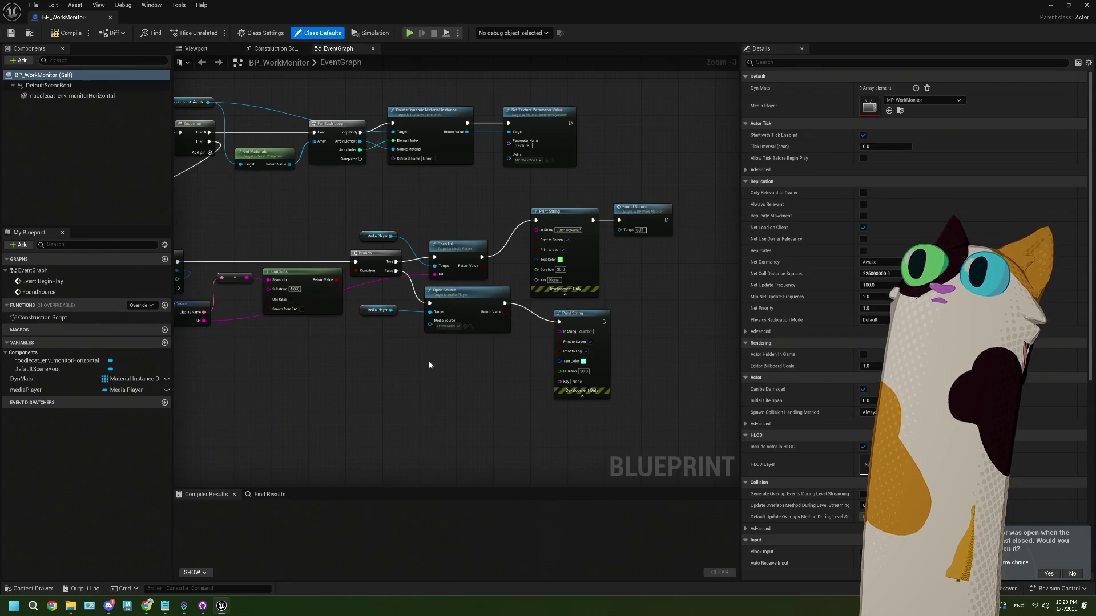
{"action": "scroll", "coordinate": [429, 364], "scroll_direction": "up", "scroll_amount": 2}
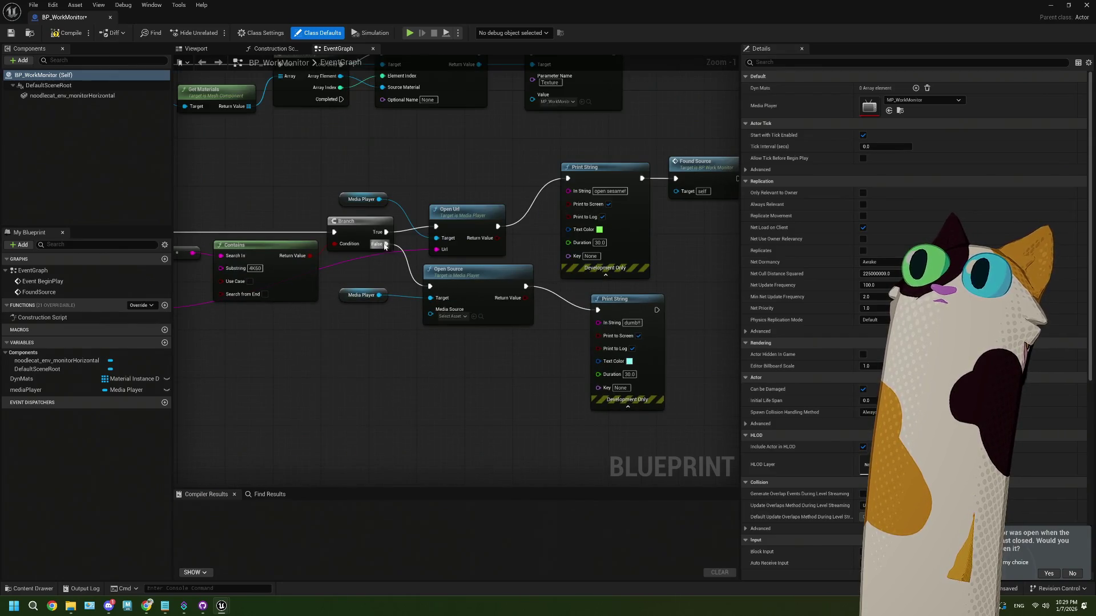
{"action": "right_click", "coordinate": [386, 246]}
{"action": "left_click", "coordinate": [392, 317]}
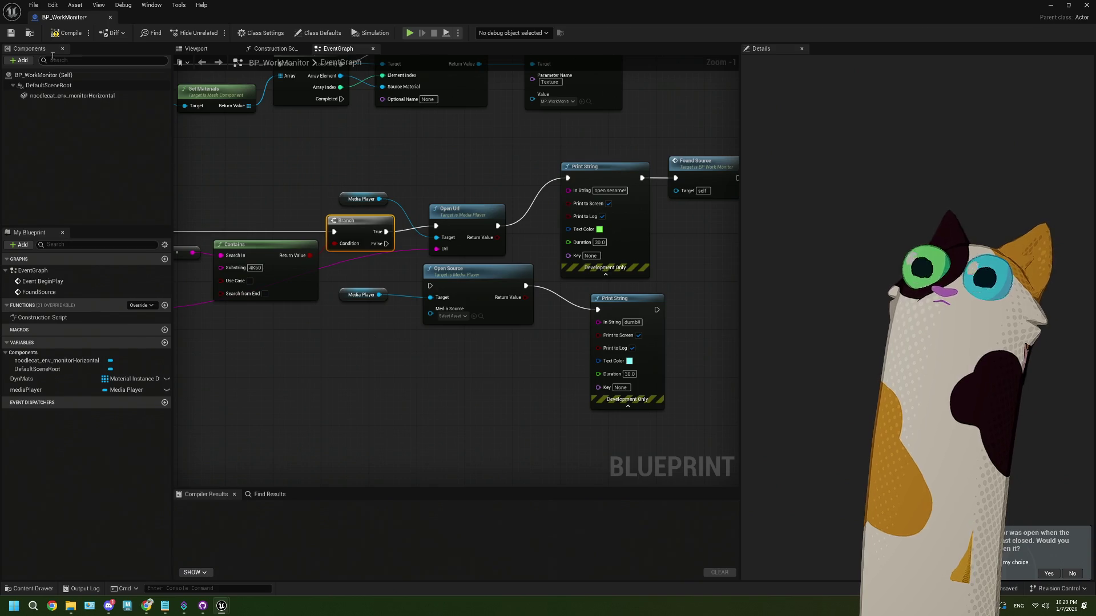
{"action": "left_click", "coordinate": [64, 38]}
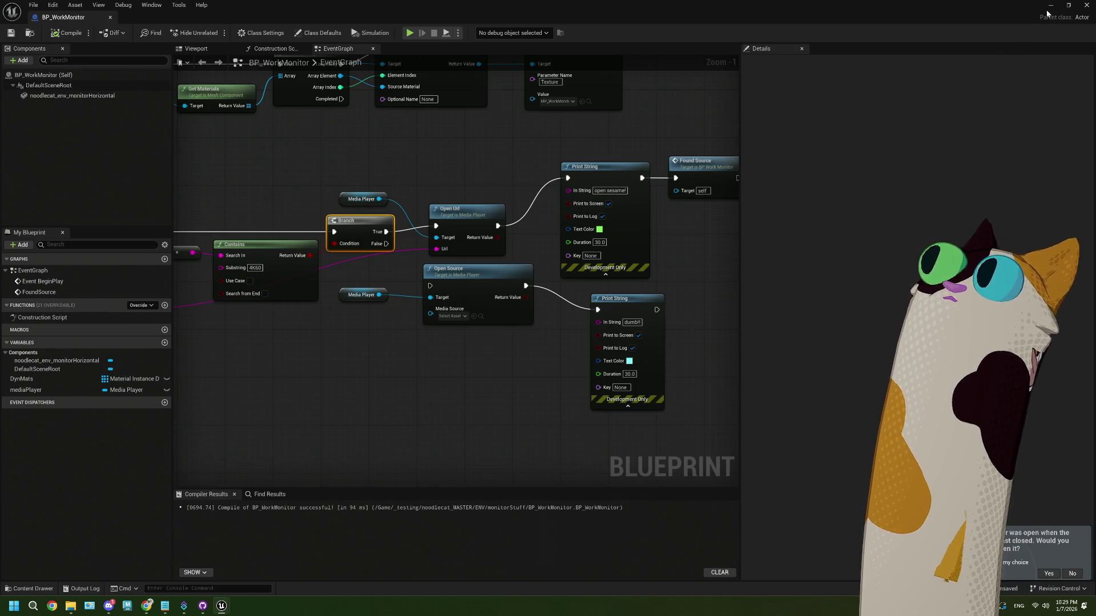
Save the Noodlecat_Env level with Ctrl+S and start a Play in Editor session
{"action": "left_click", "coordinate": [1050, 6]}
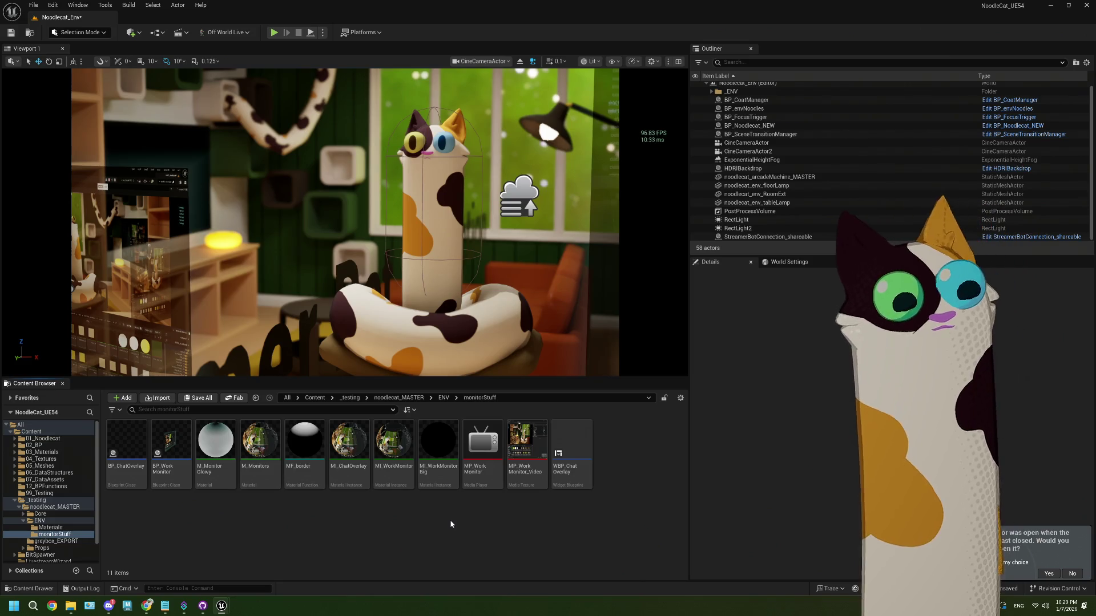
{"action": "key", "text": "ctrl+s"}
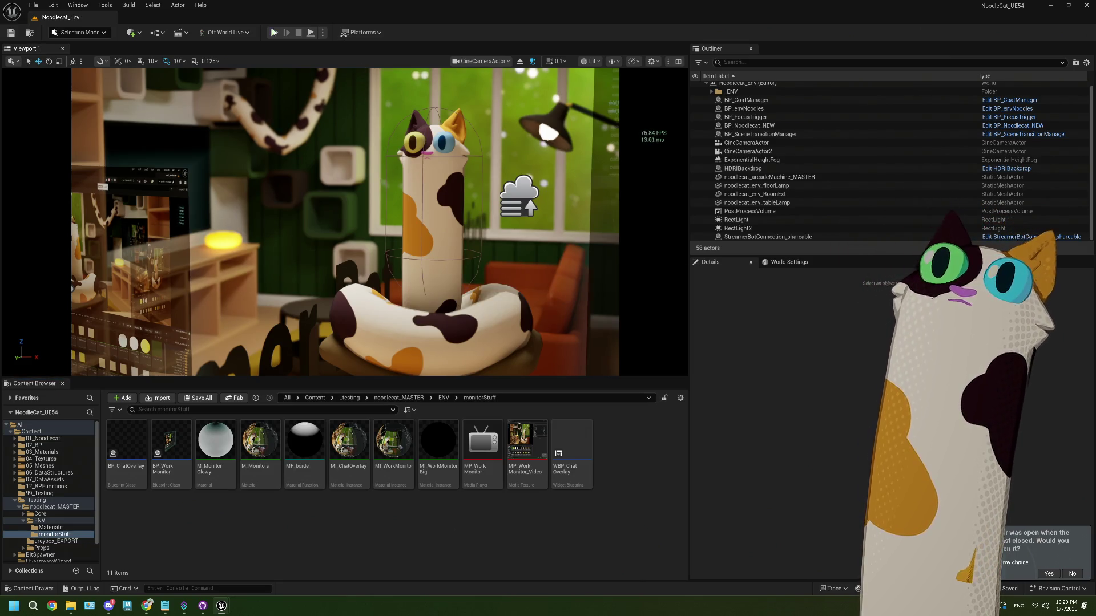
{"action": "left_click", "coordinate": [273, 32]}
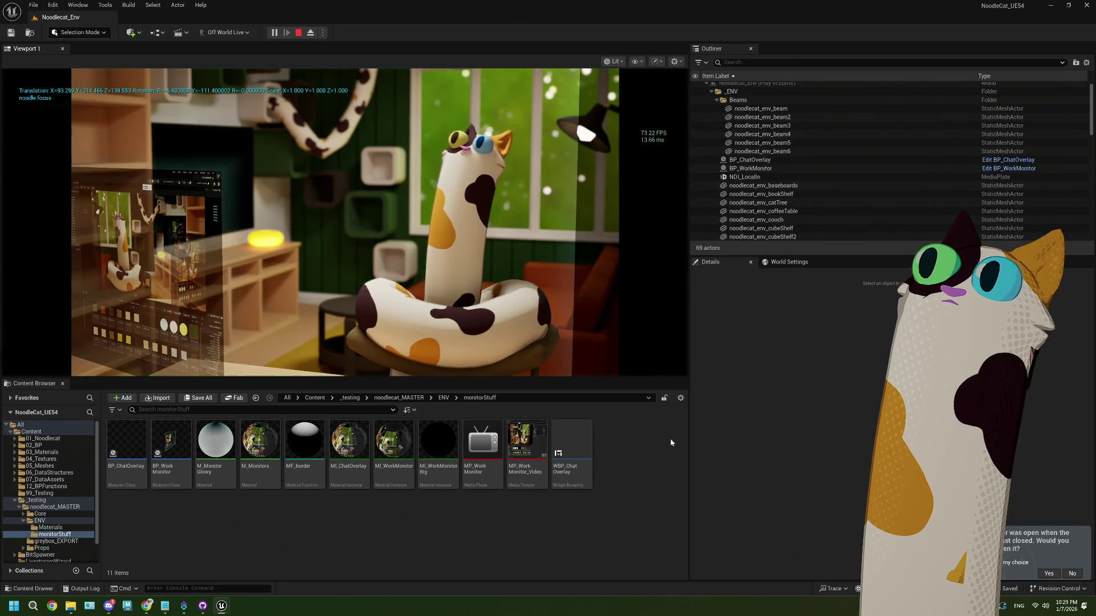
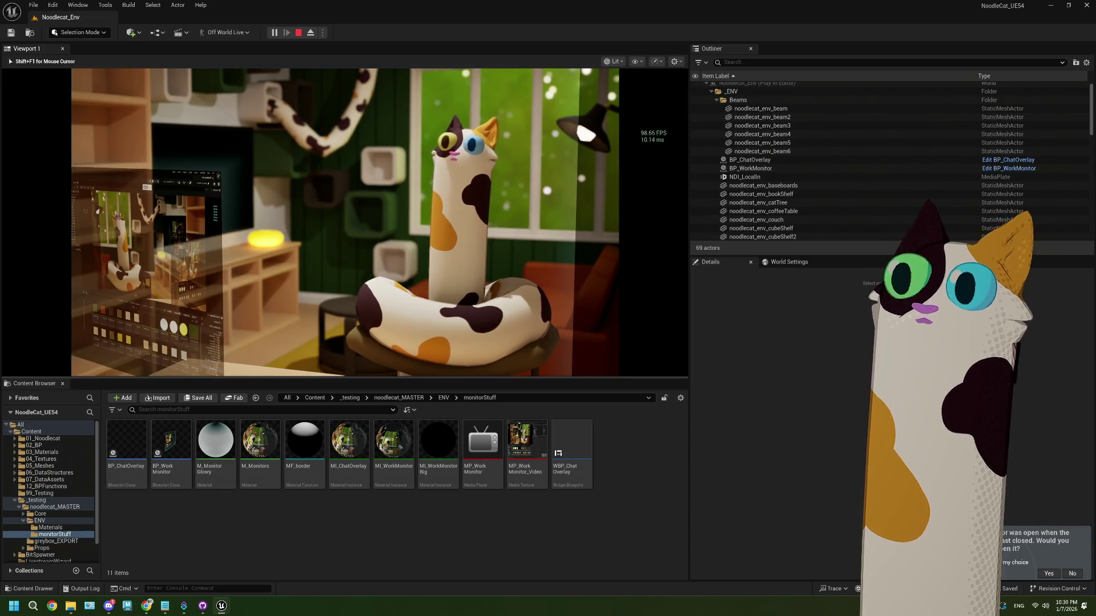
Stop the play session and start packaging the project for Windows
{"action": "key", "text": "Escape"}
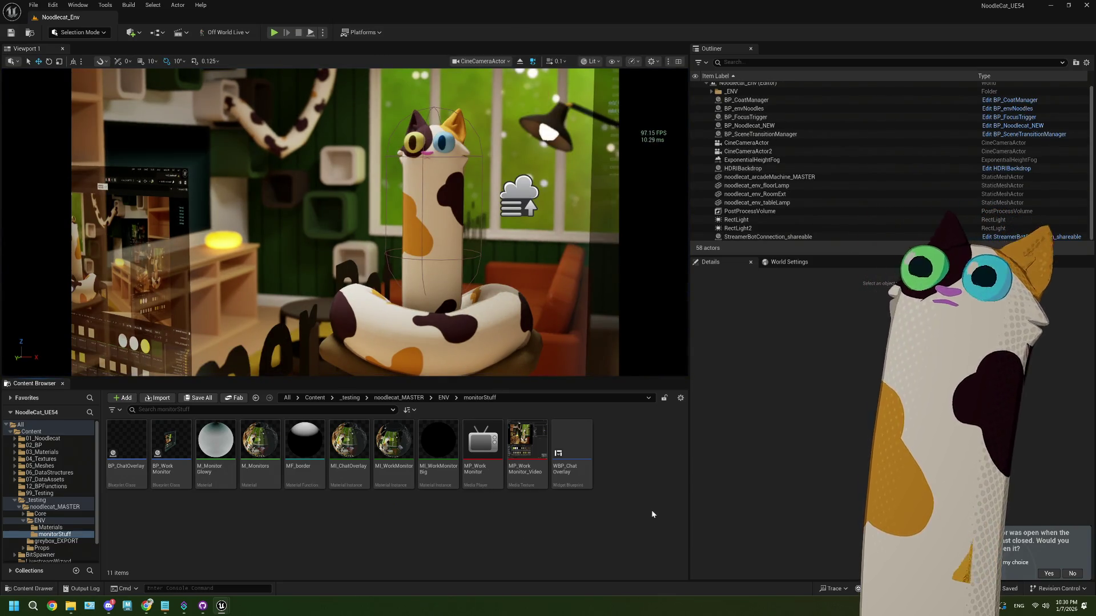
{"action": "left_click", "coordinate": [363, 32]}
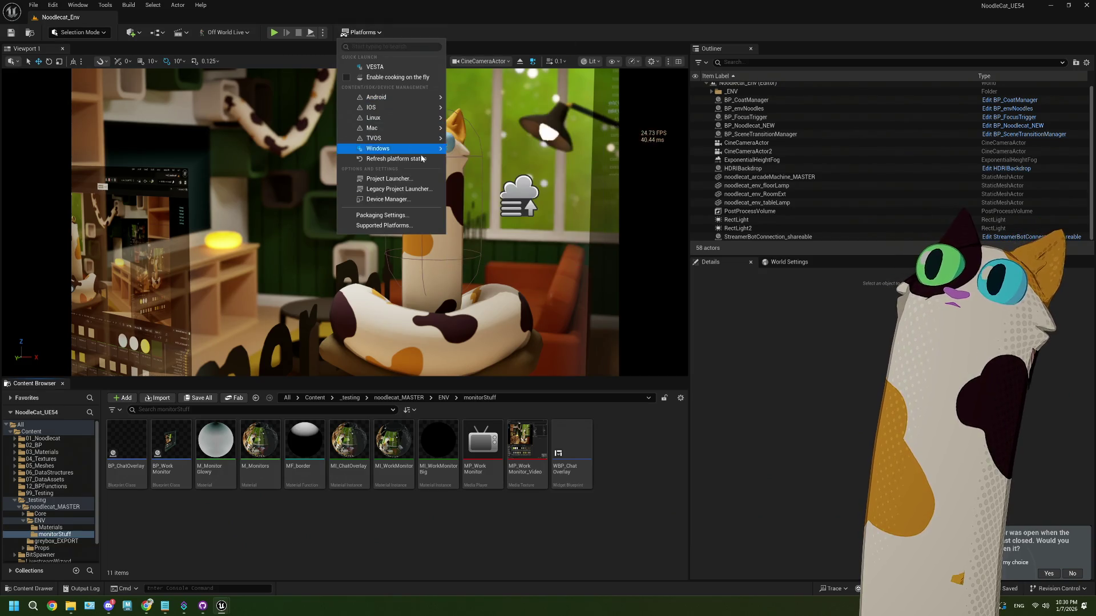
{"action": "mouse_move", "coordinate": [400, 148]}
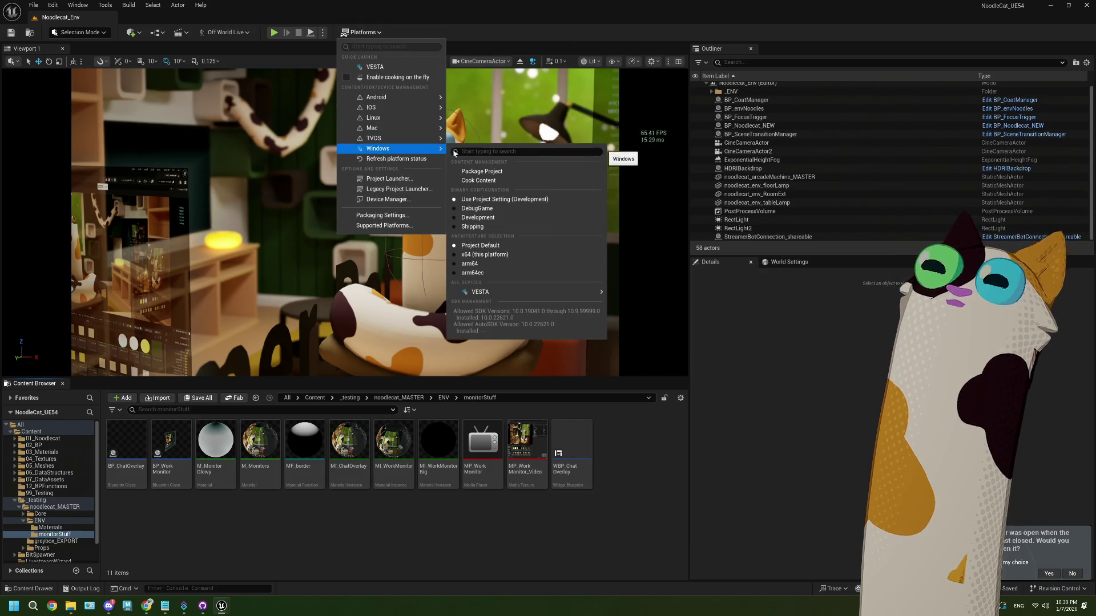
{"action": "left_click", "coordinate": [485, 171]}
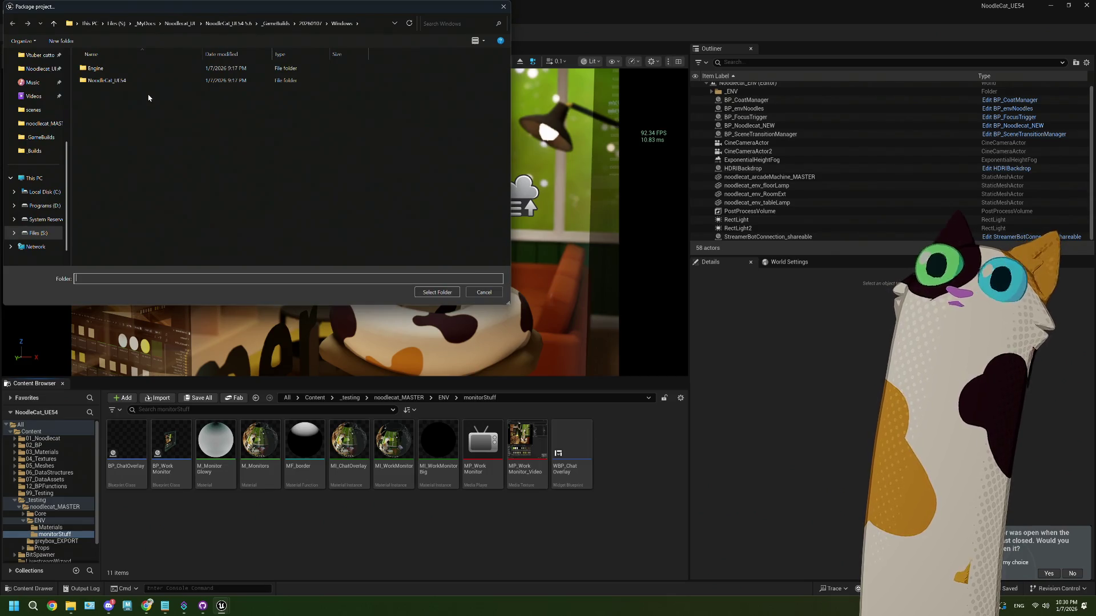
Delete the old Windows build in the 20260107 folder and package into that folder
{"action": "left_click", "coordinate": [311, 24]}
{"action": "left_click", "coordinate": [103, 68]}
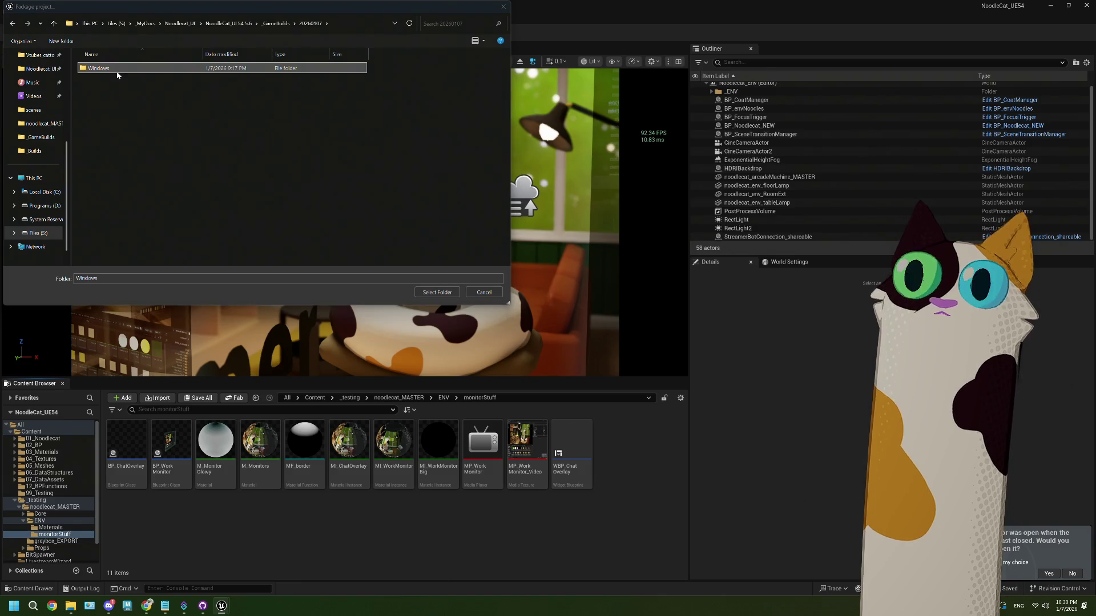
{"action": "key", "text": "Delete"}
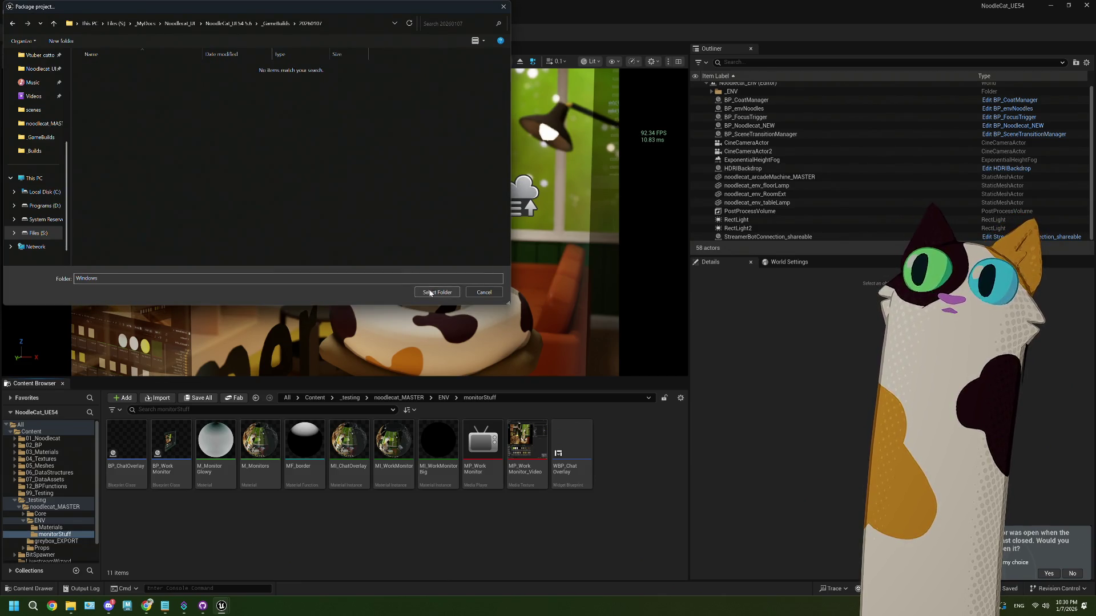
{"action": "left_click", "coordinate": [437, 292]}
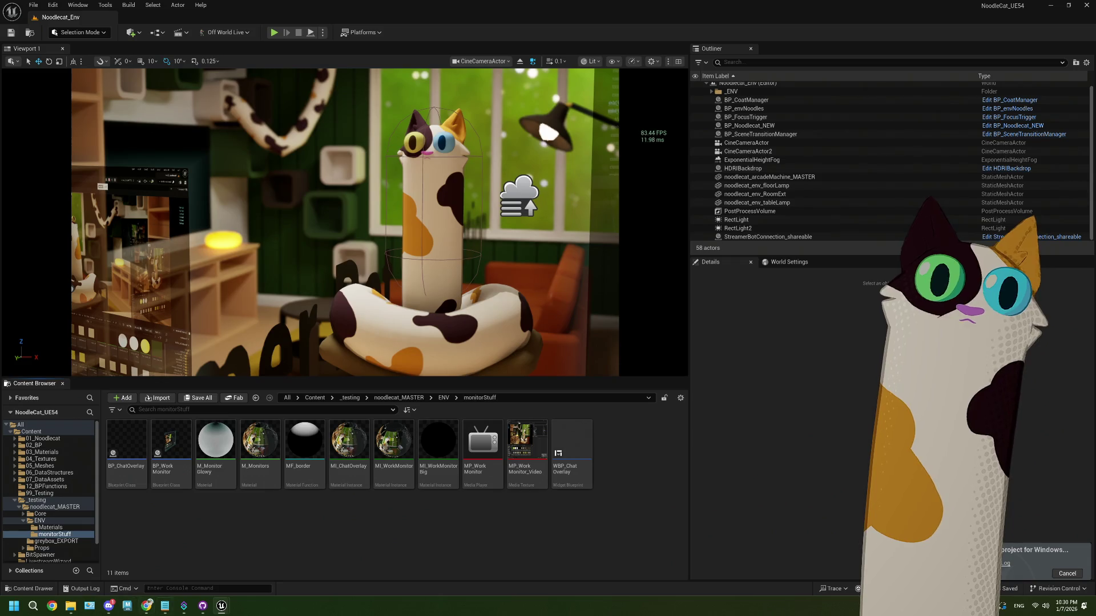
{"action": "left_click", "coordinate": [147, 598]}
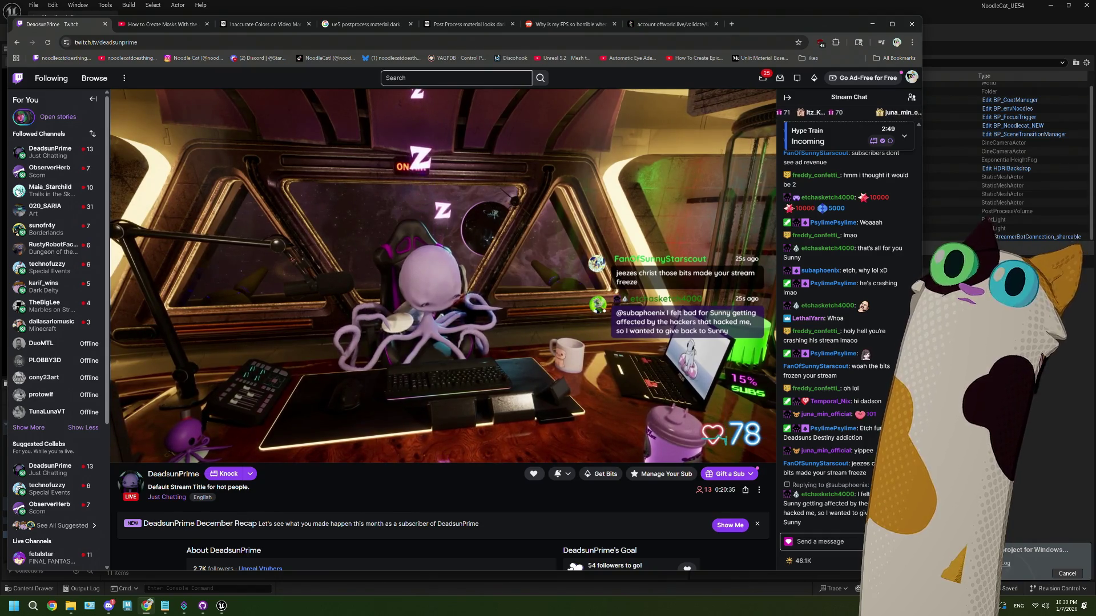
{"action": "key", "text": "alt+Tab"}
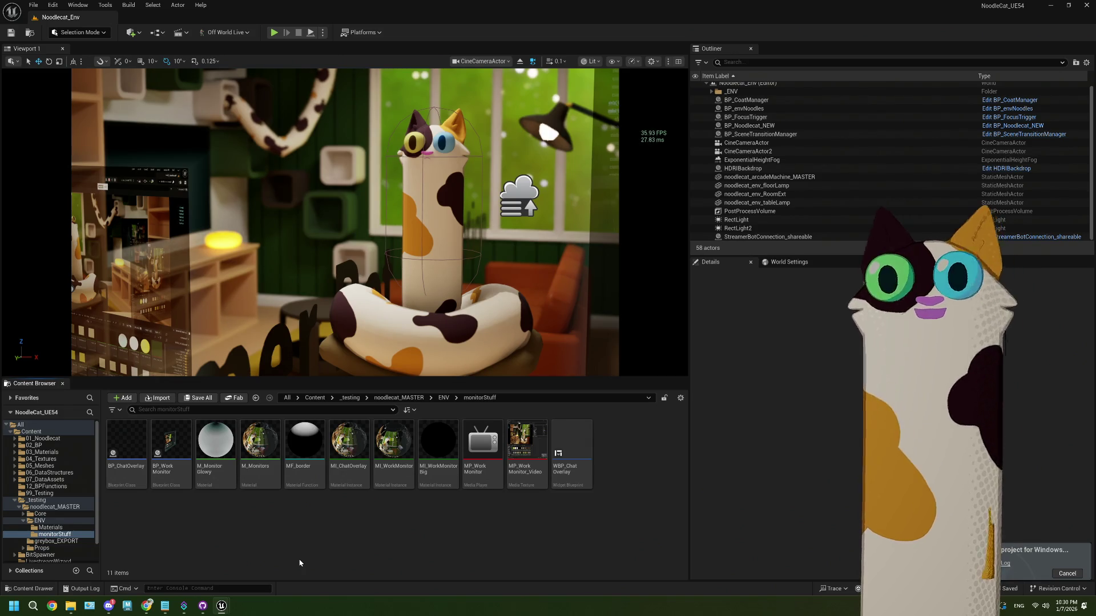
{"action": "double_click", "coordinate": [143, 445]}
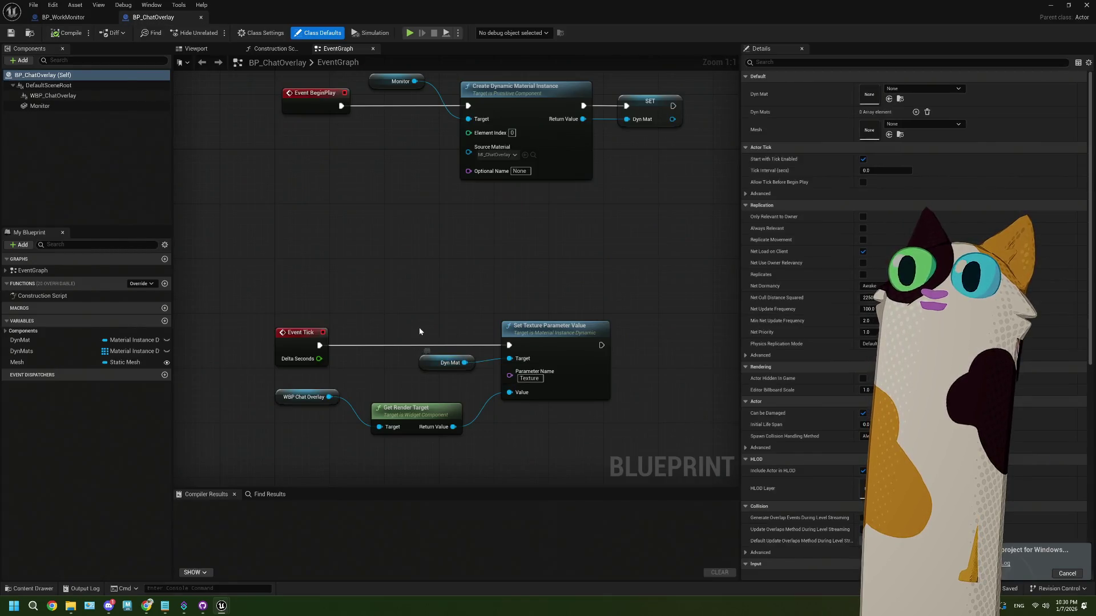
{"action": "scroll", "coordinate": [418, 329], "scroll_direction": "down", "scroll_amount": 1}
{"action": "scroll", "coordinate": [419, 329], "scroll_direction": "up", "scroll_amount": 1}
{"action": "left_click", "coordinate": [44, 18]}
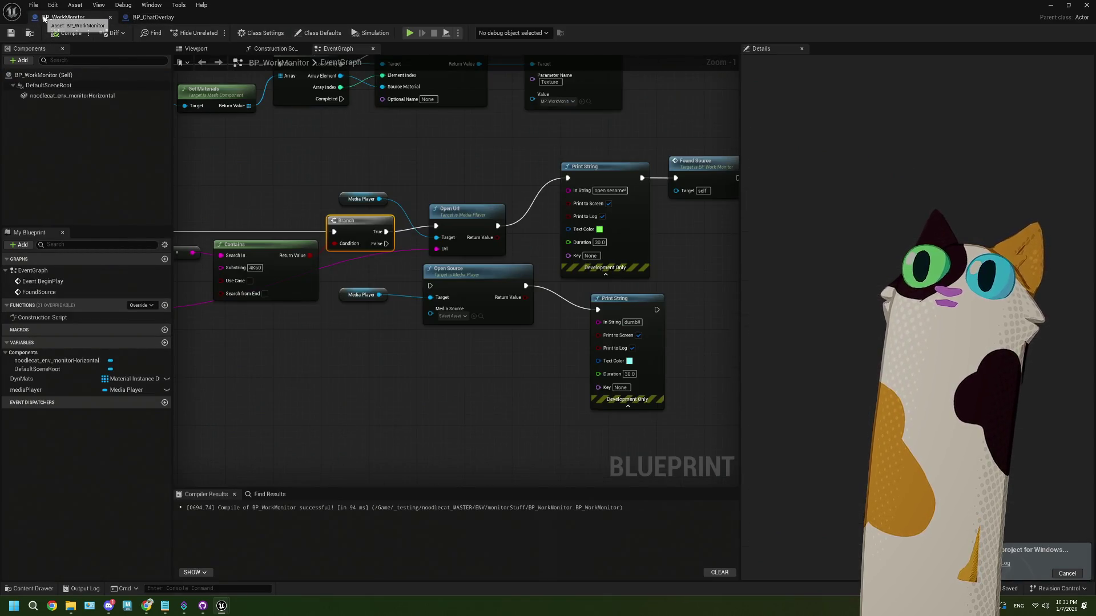
{"action": "left_click", "coordinate": [1090, 5]}
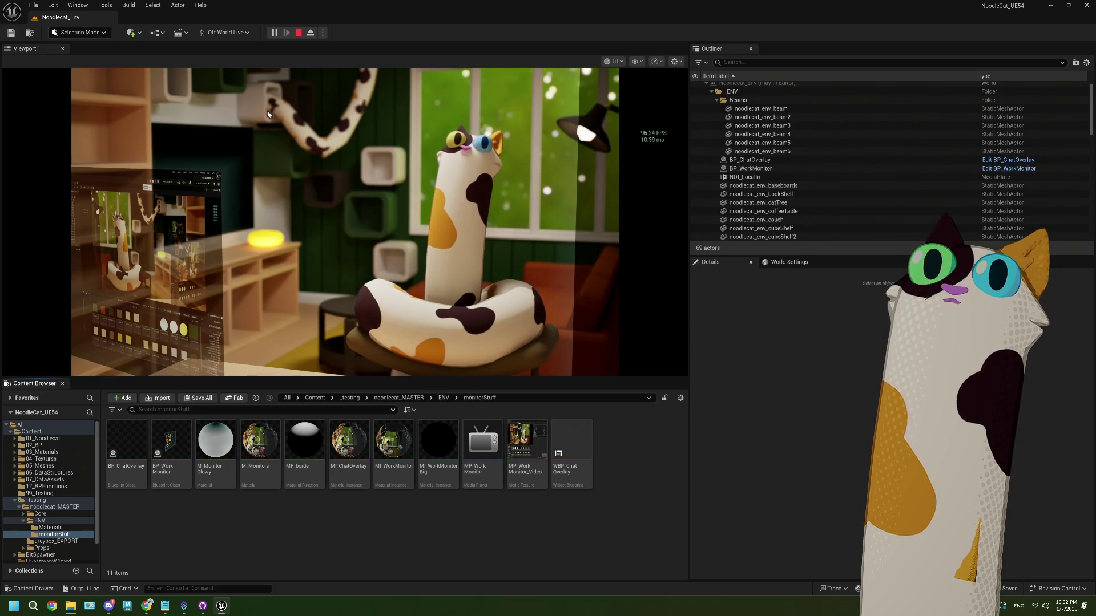
{"action": "key", "text": "Escape"}
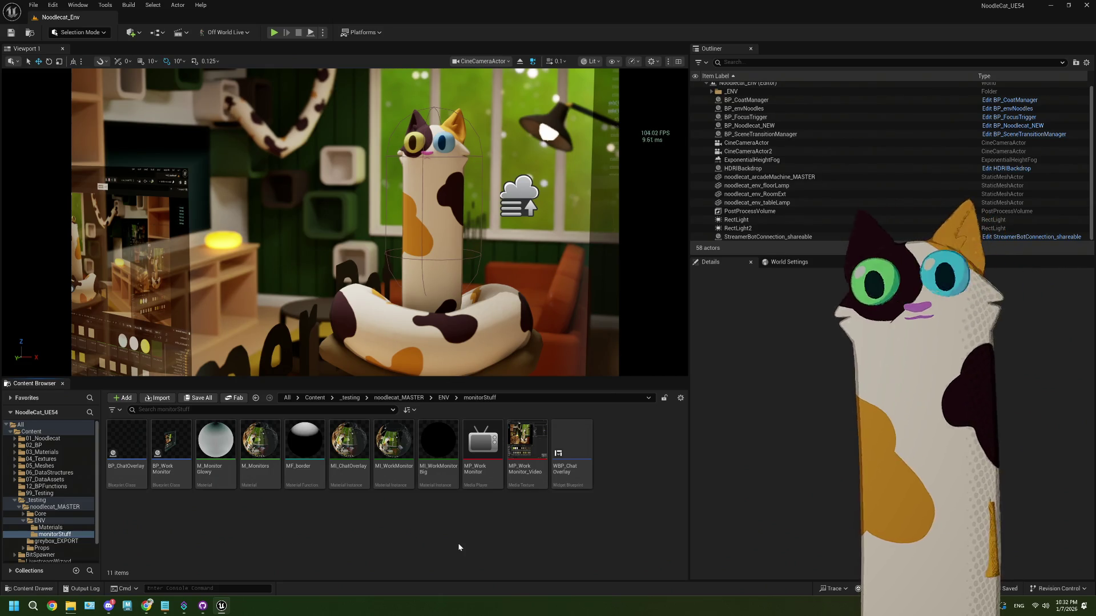
{"action": "mouse_move", "coordinate": [154, 609]}
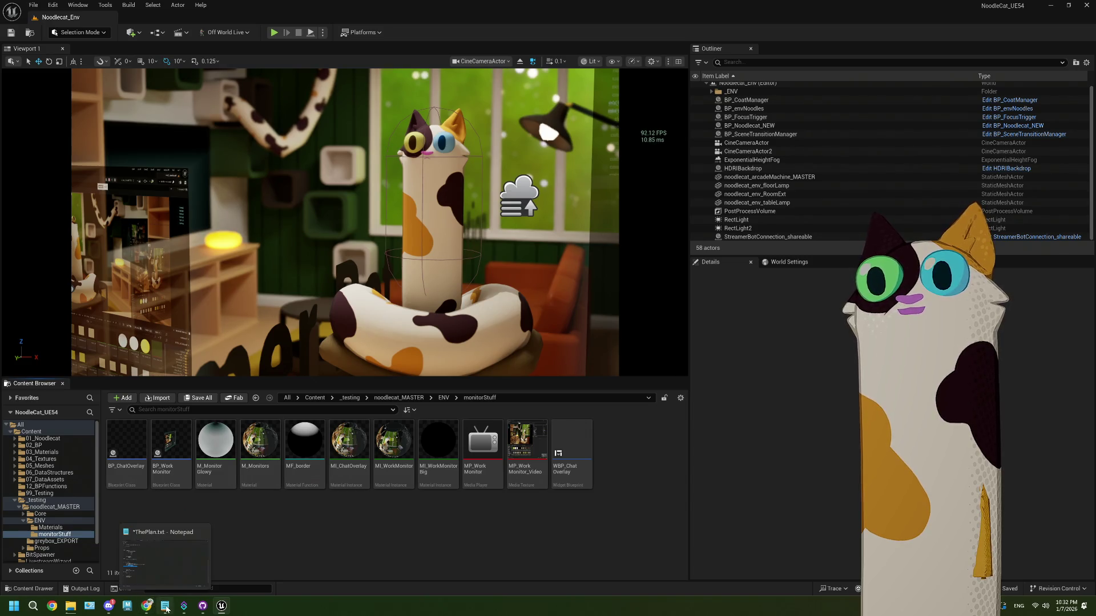
{"action": "left_click", "coordinate": [166, 576]}
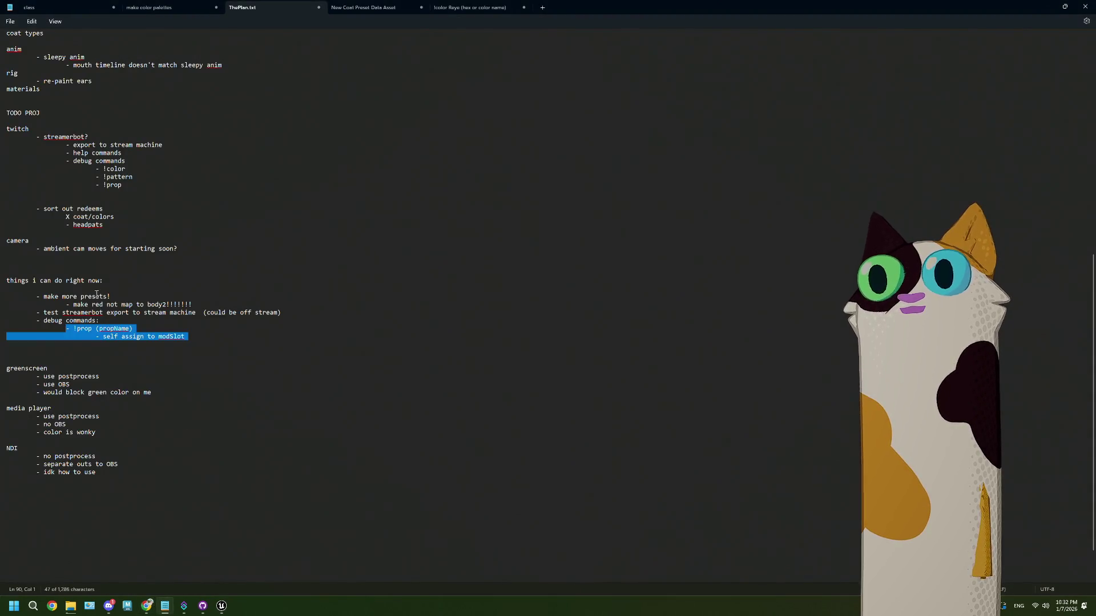
{"action": "mouse_move", "coordinate": [197, 336]}
{"action": "left_mouse_down"}
{"action": "mouse_move", "coordinate": [207, 335]}
{"action": "mouse_move", "coordinate": [1, 318]}
{"action": "left_mouse_up"}
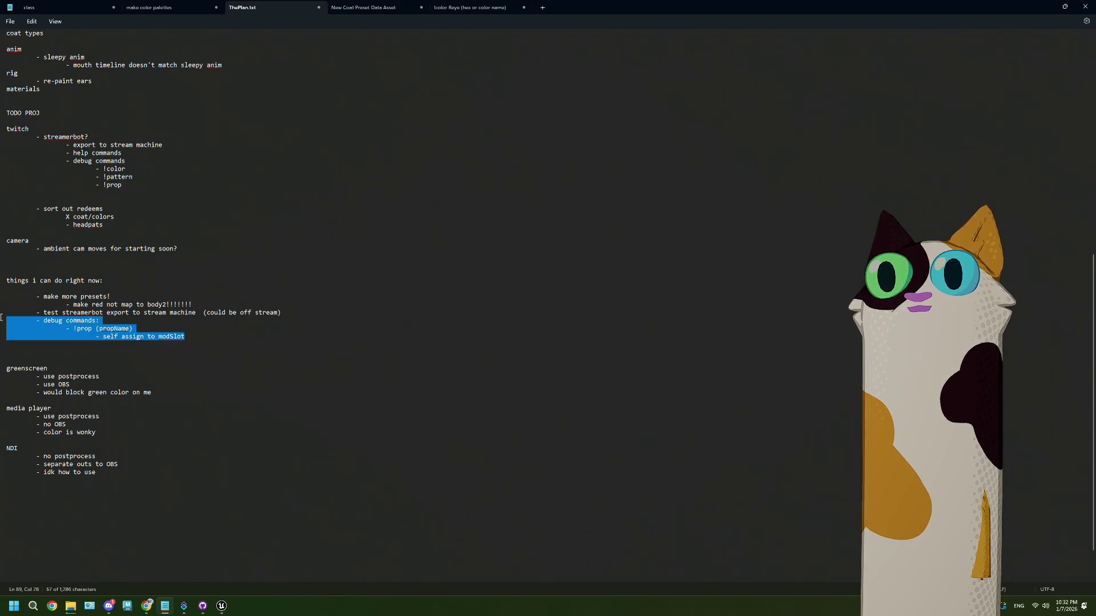
{"action": "left_click_drag", "start_coordinate": [281, 314], "coordinate": [7, 314]}
{"action": "left_click", "coordinate": [1045, 11]}
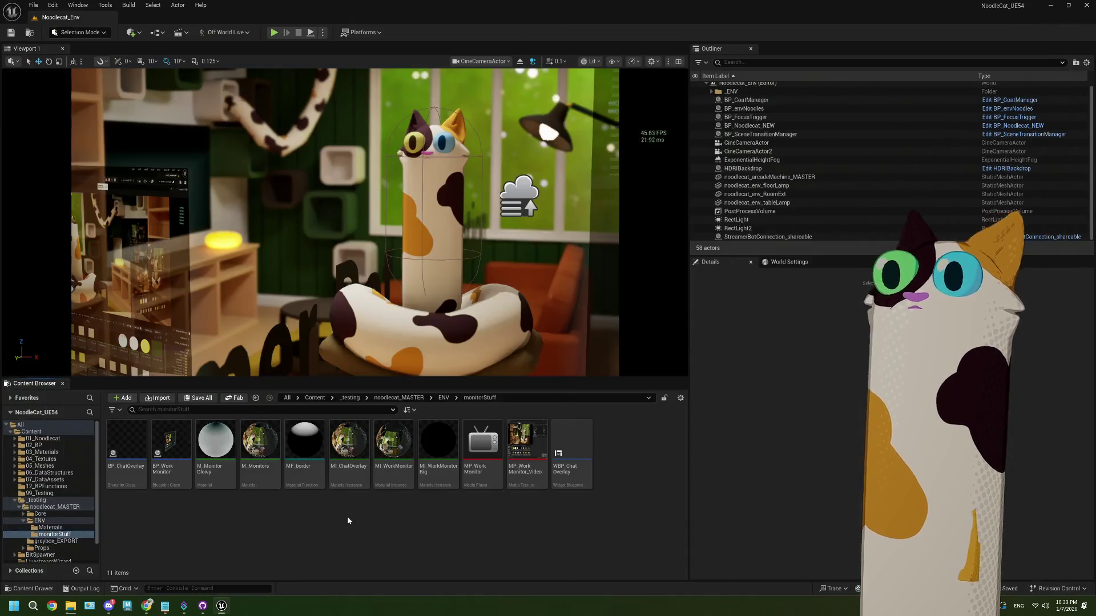
Launch the packaged NoodleCat game so it runs full screen
{"action": "mouse_move", "coordinate": [186, 607]}
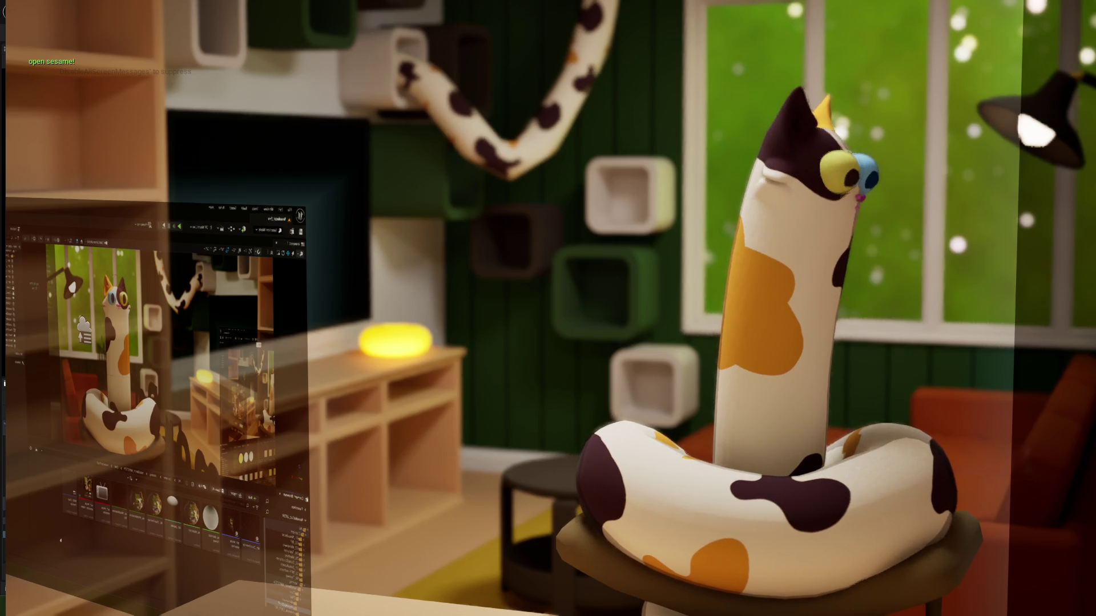
Show the frame-rate counter in the game with the 'stat fps' console command
{"action": "key", "text": "grave"}
{"action": "type", "text": "stat "}
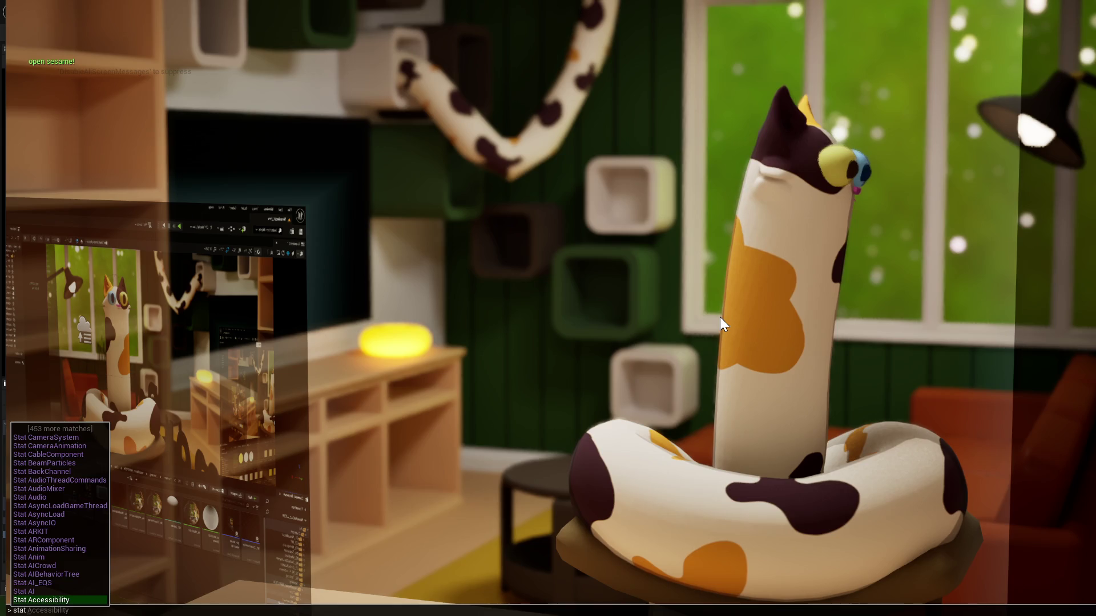
{"action": "type", "text": "fps"}
{"action": "key", "text": "Return"}
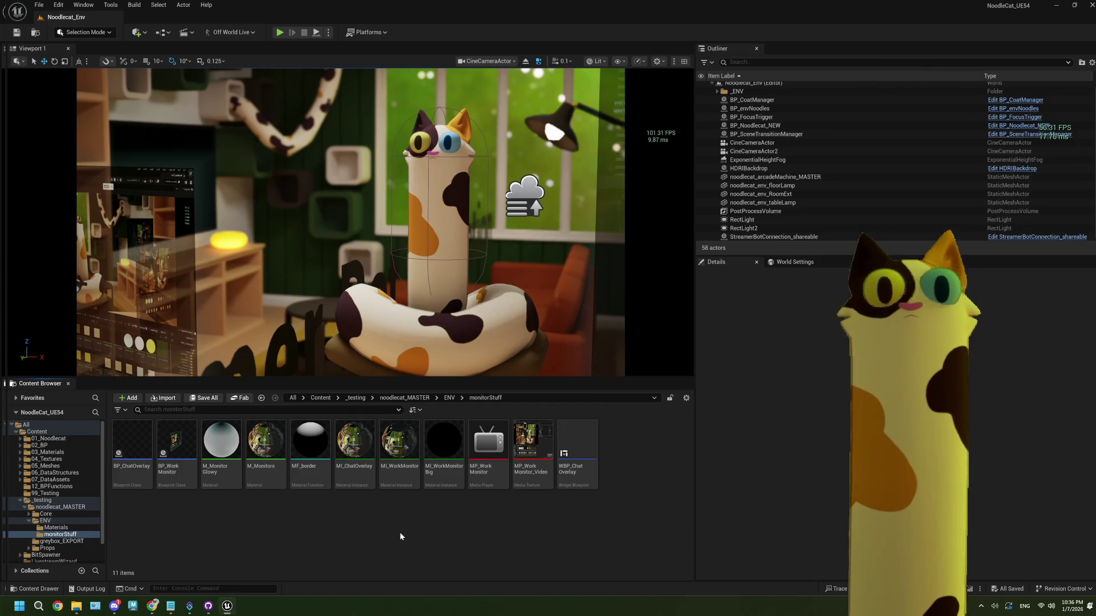
Review the M_Monitors material graph, close it, and deselect the asset
{"action": "double_click", "coordinate": [269, 460]}
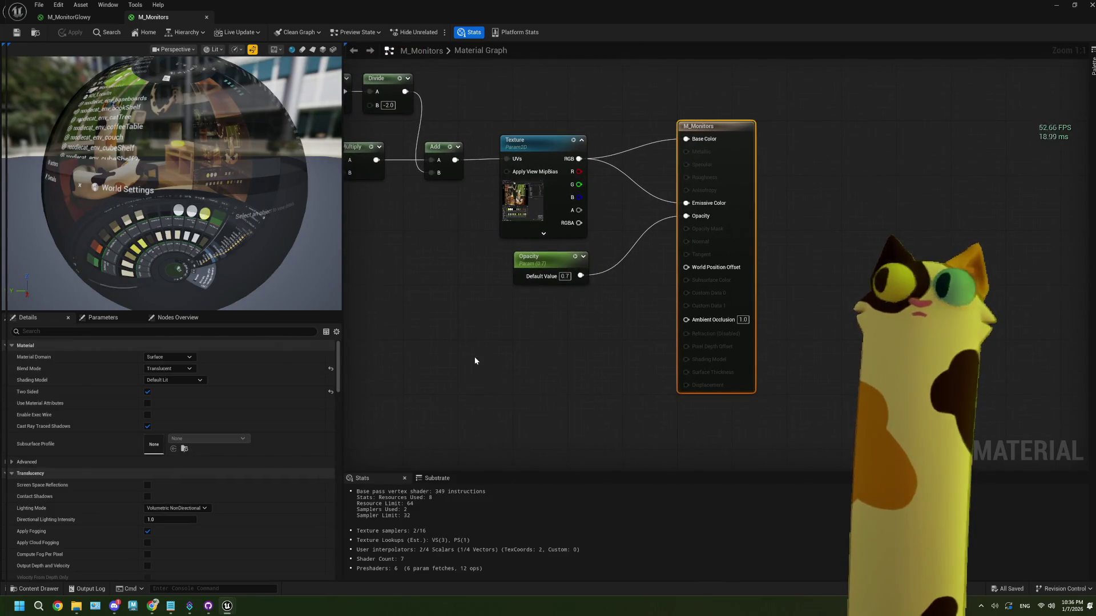
{"action": "left_click", "coordinate": [1092, 5]}
{"action": "left_click", "coordinate": [340, 542]}
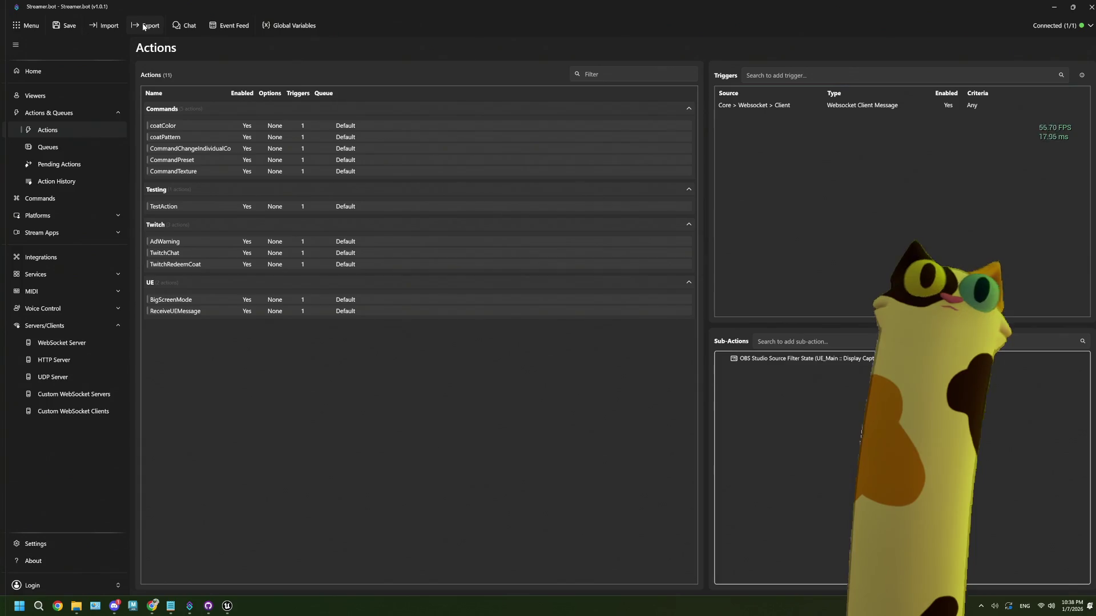
Export the 11 Streamer.bot actions to a file
{"action": "left_click", "coordinate": [147, 25]}
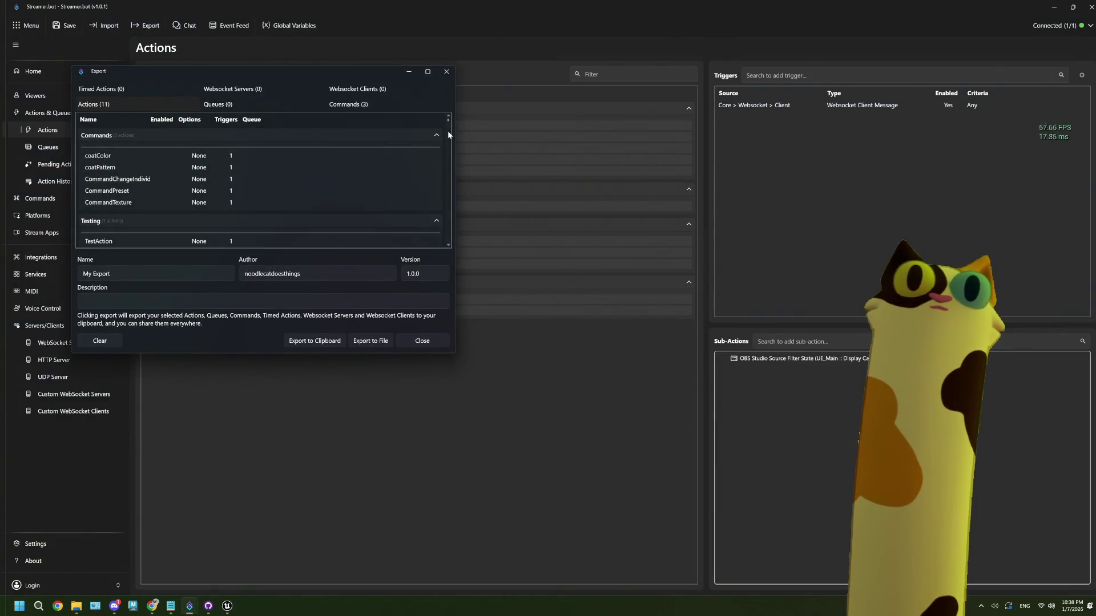
{"action": "left_click", "coordinate": [375, 344]}
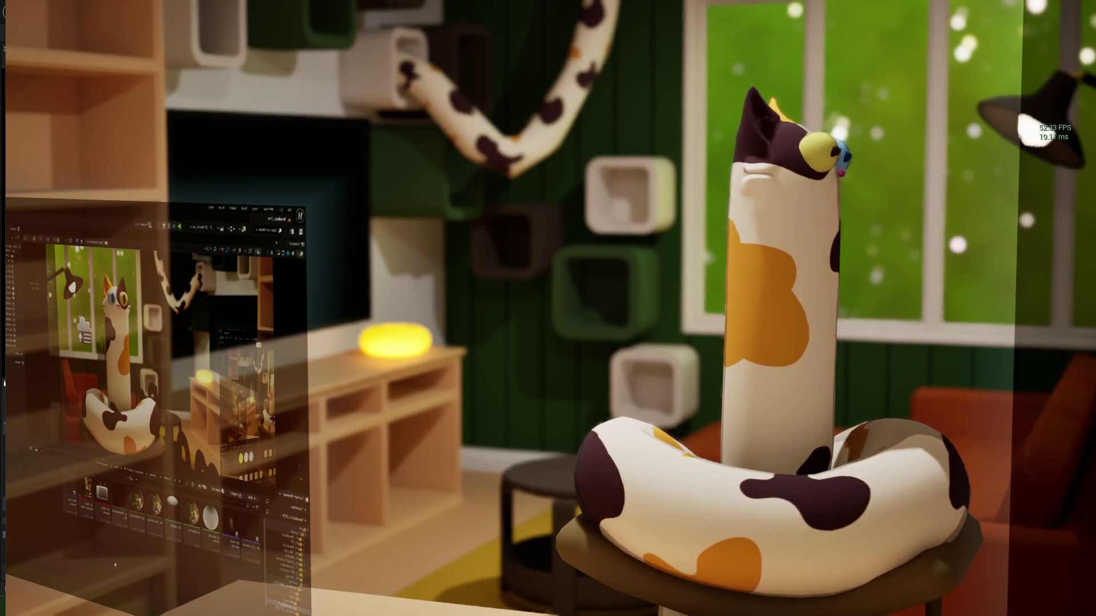
End the game preview and return to the Noodlecat_Env level in the editor
{"action": "key", "text": "Escape"}
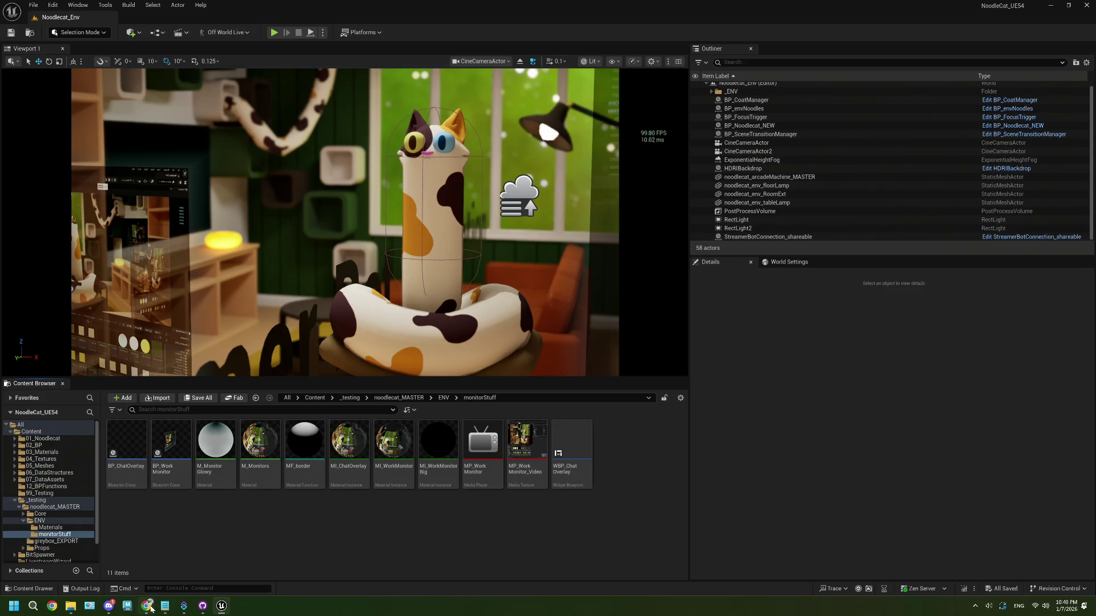
Bring the Twitch stream in Chrome to the front to check it
{"action": "mouse_move", "coordinate": [151, 608]}
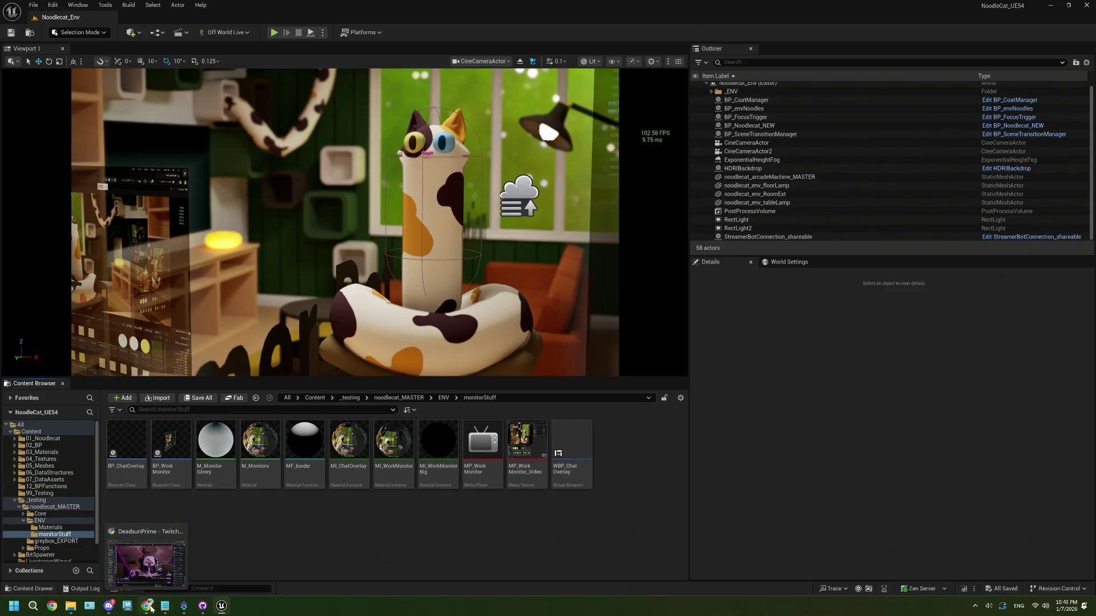
{"action": "left_click", "coordinate": [149, 566]}
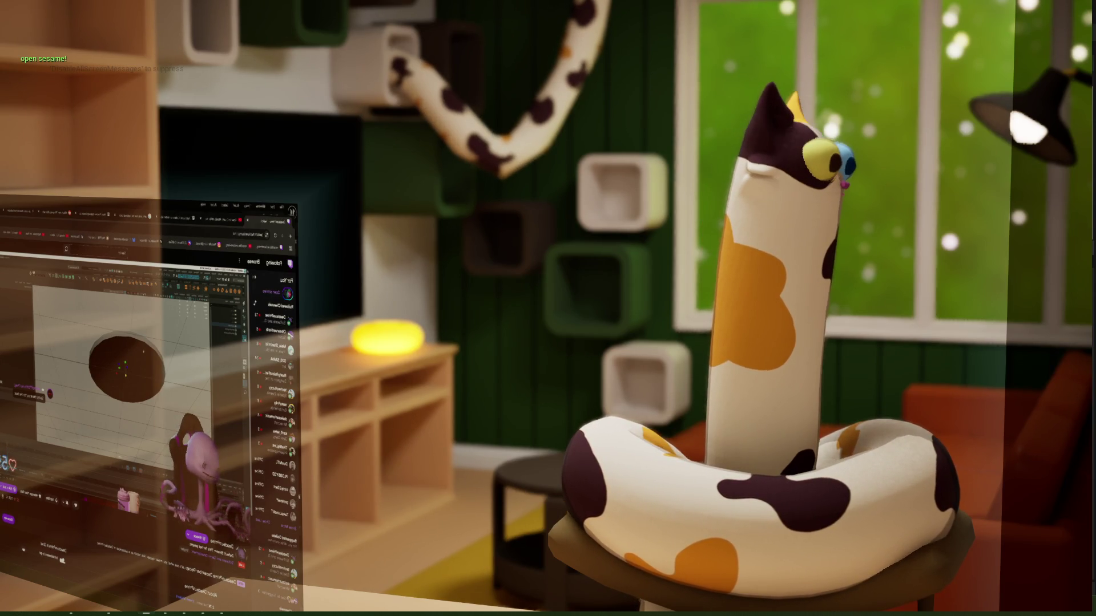
Enter 'start fps' in the in-game console to show the frame rate
{"action": "key", "text": "grave"}
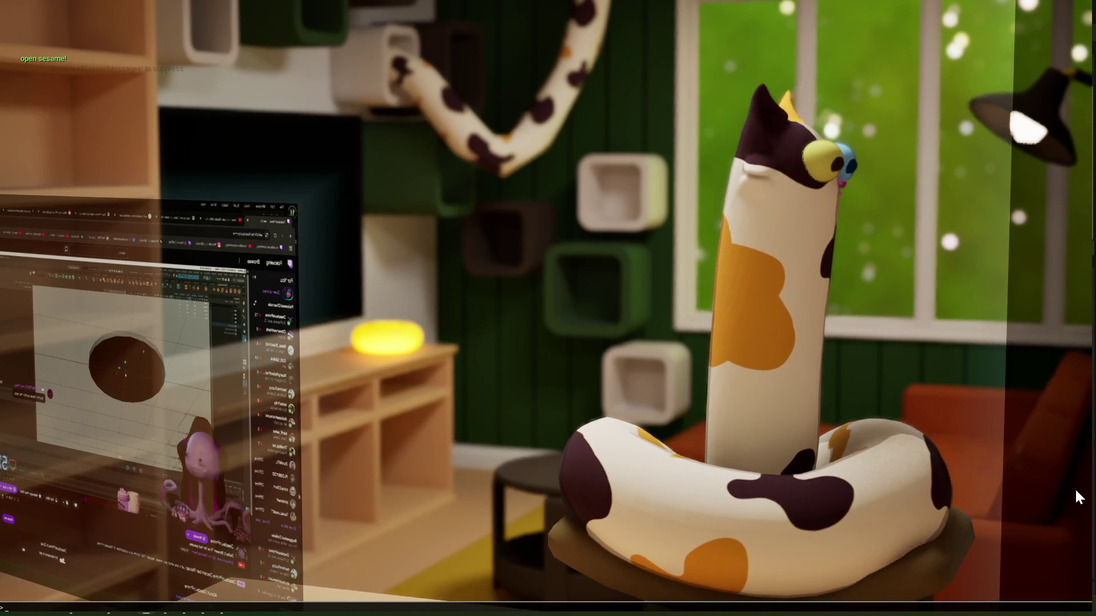
{"action": "type", "text": "start fps"}
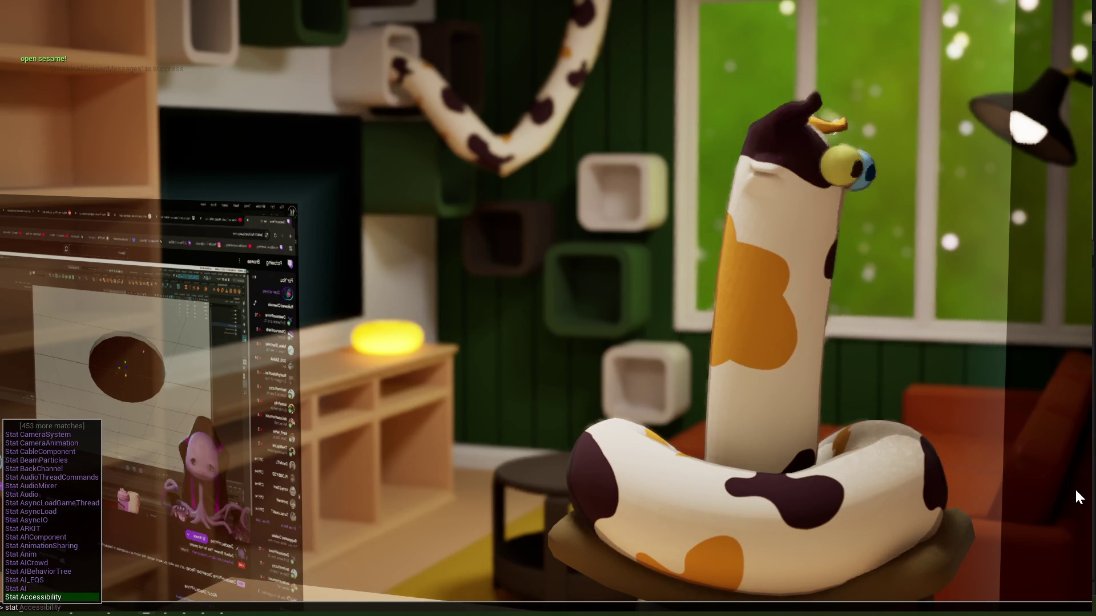
{"action": "key", "text": "Return"}
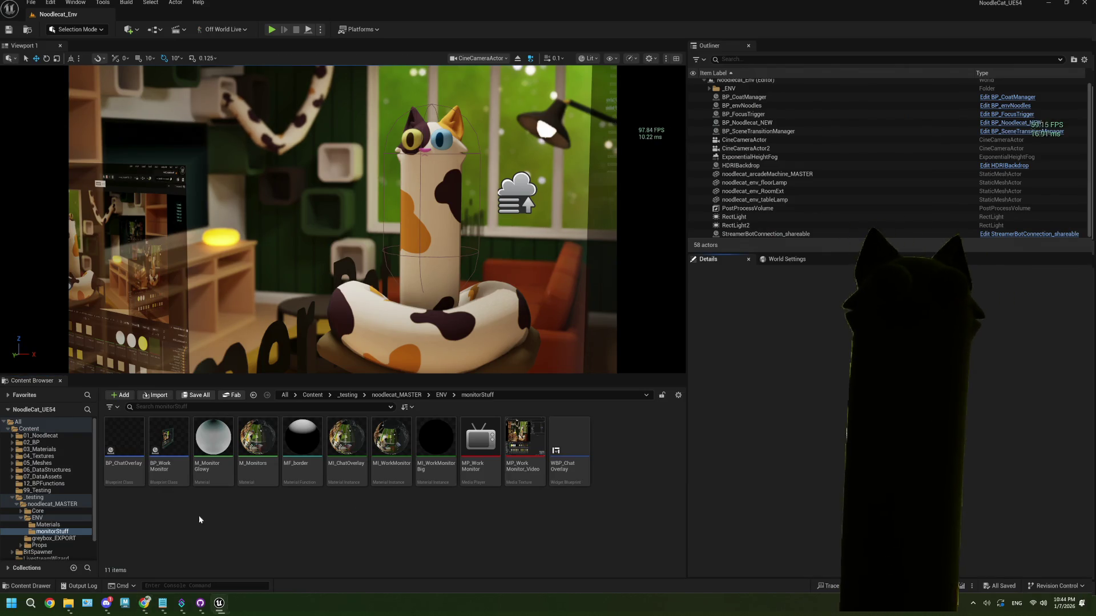
Open Project Settings, search for 'ata ass', then clear the search
{"action": "left_click", "coordinate": [50, 2]}
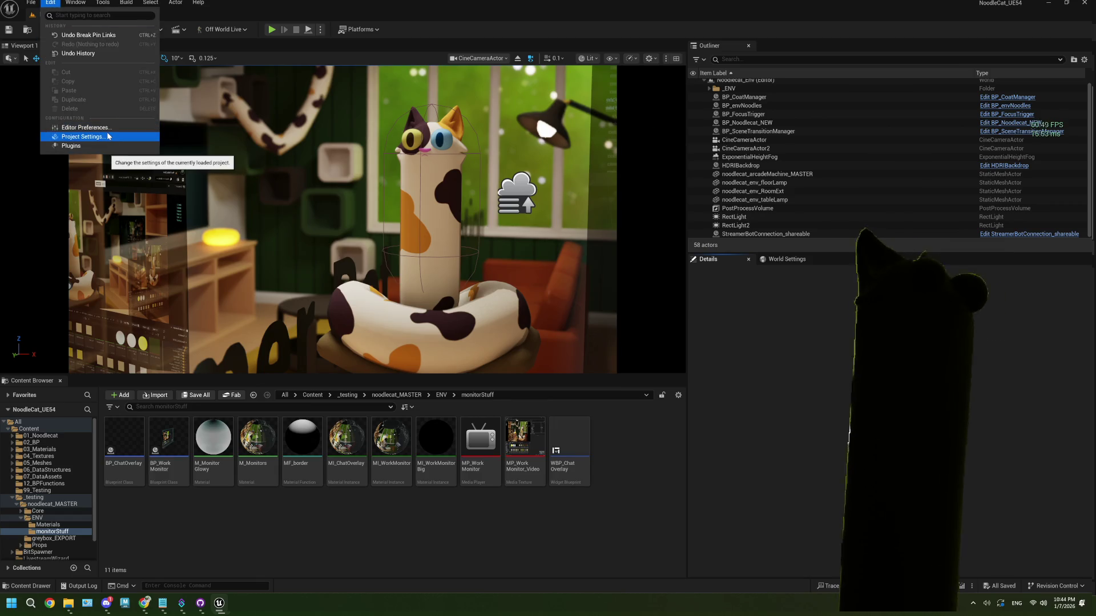
{"action": "left_click", "coordinate": [108, 136]}
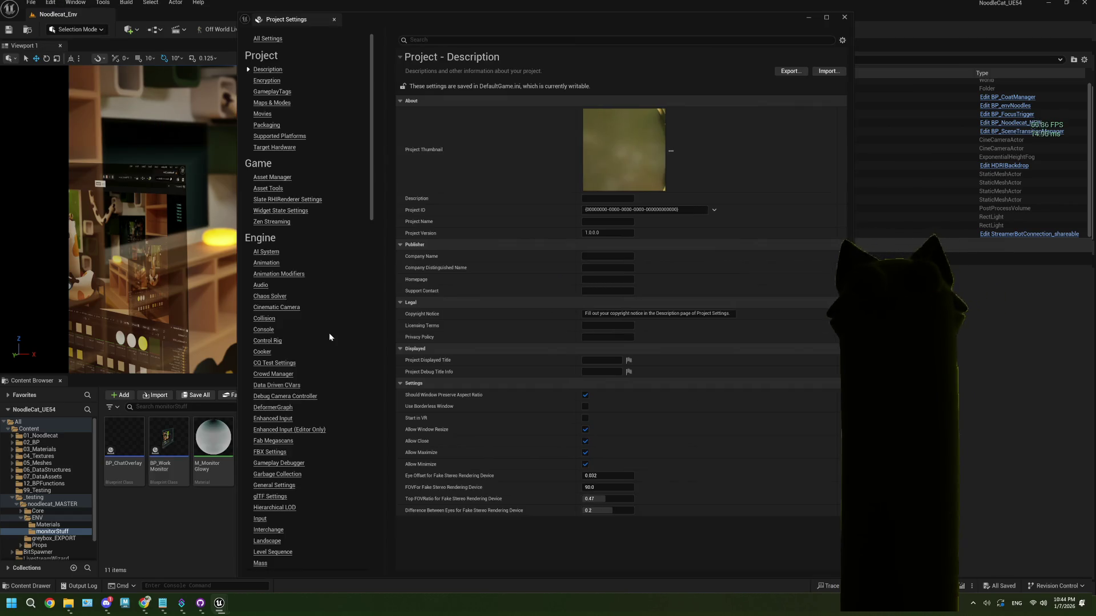
{"action": "left_click", "coordinate": [445, 38]}
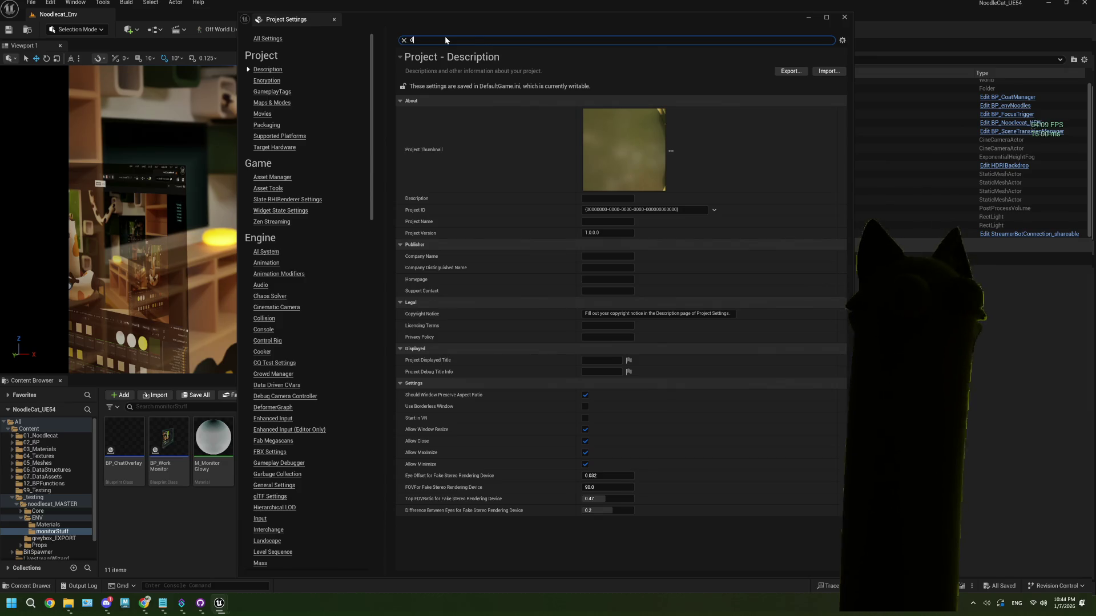
{"action": "type", "text": "ata"}
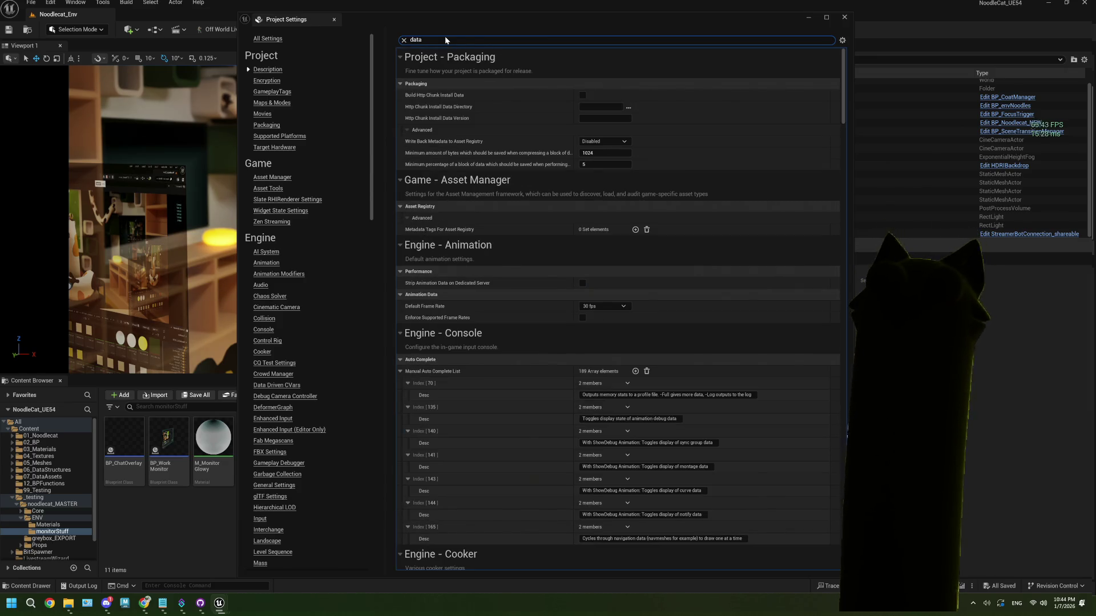
{"action": "type", "text": " ass"}
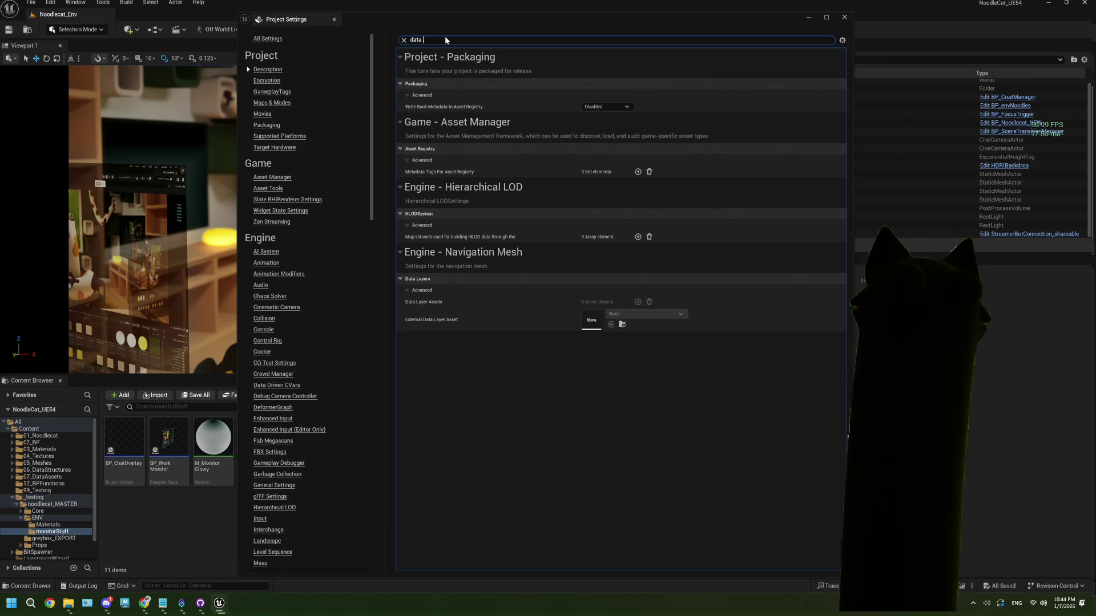
{"action": "key", "text": "BackSpace"}
{"action": "key", "text": "BackSpace"}
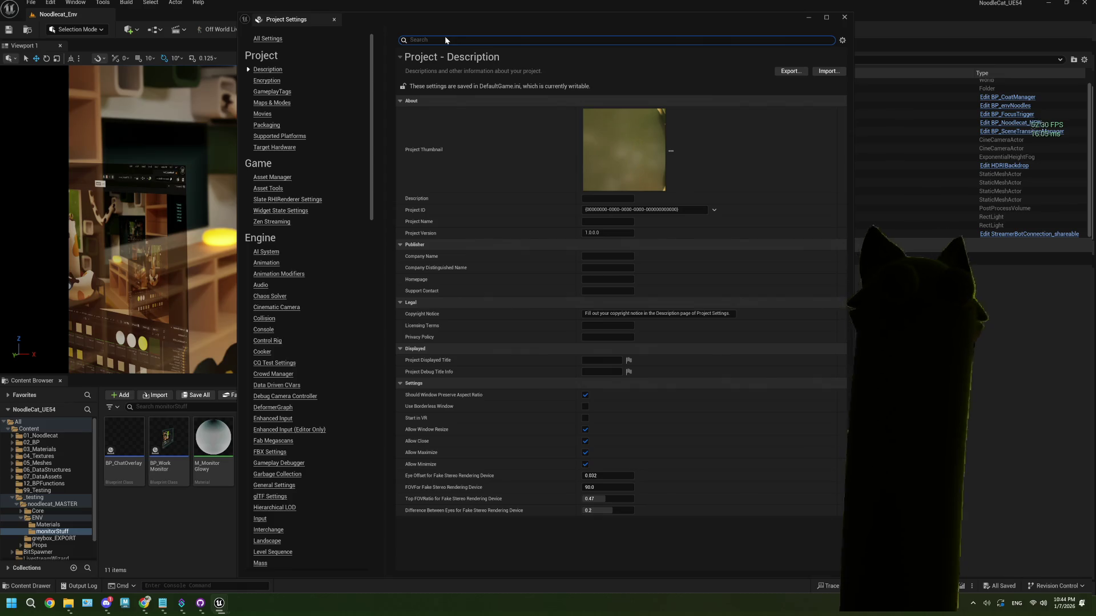
Browse the Project Settings category list
{"action": "scroll", "coordinate": [314, 363], "scroll_direction": "down", "scroll_amount": 10}
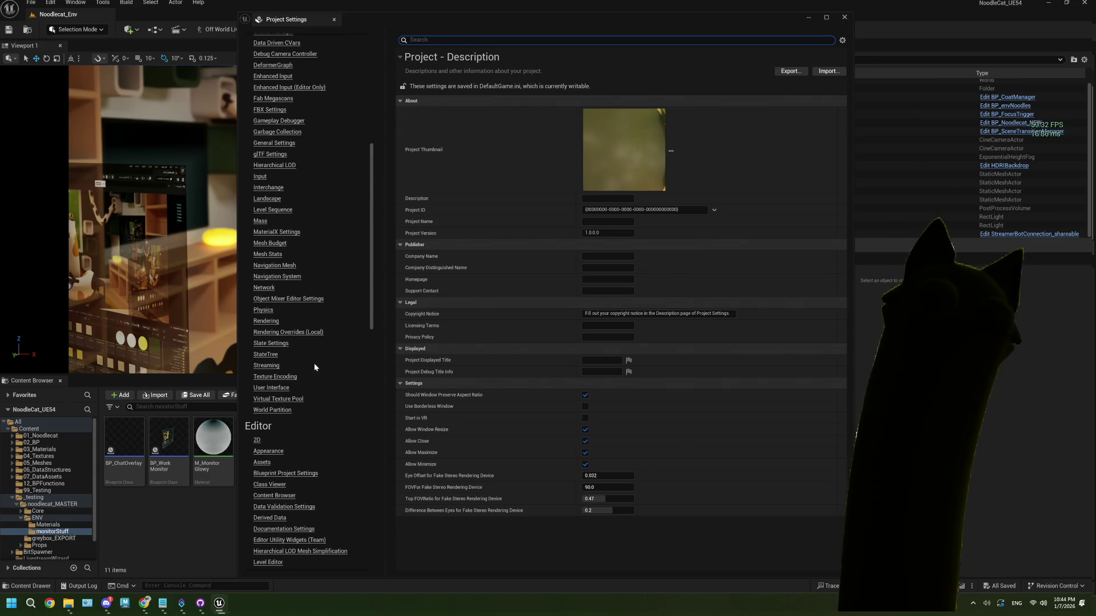
{"action": "scroll", "coordinate": [315, 365], "scroll_direction": "down", "scroll_amount": 3}
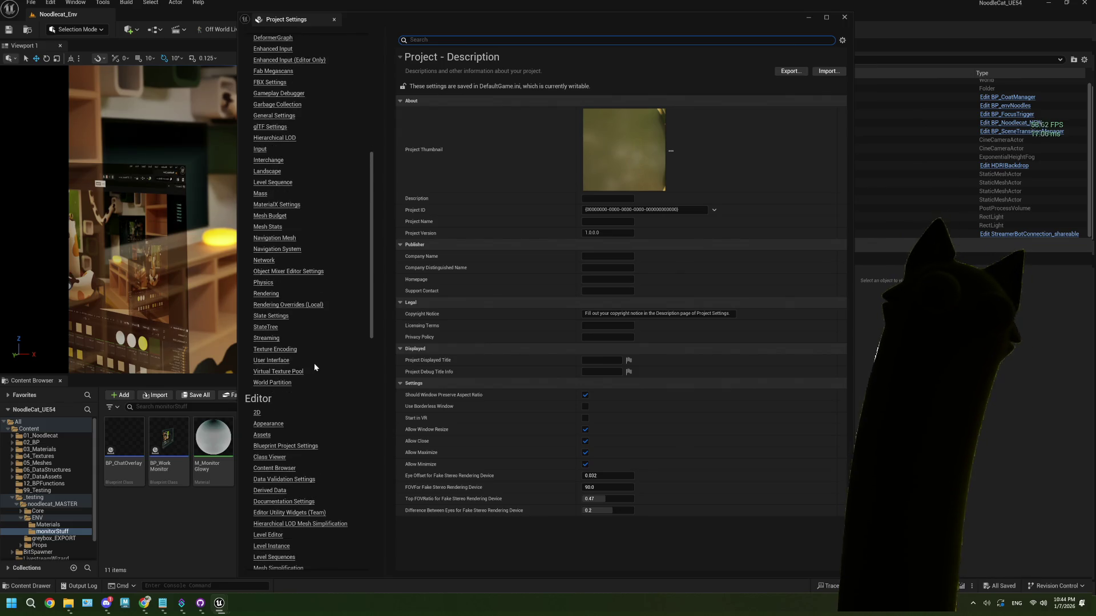
{"action": "scroll", "coordinate": [314, 365], "scroll_direction": "down", "scroll_amount": 4}
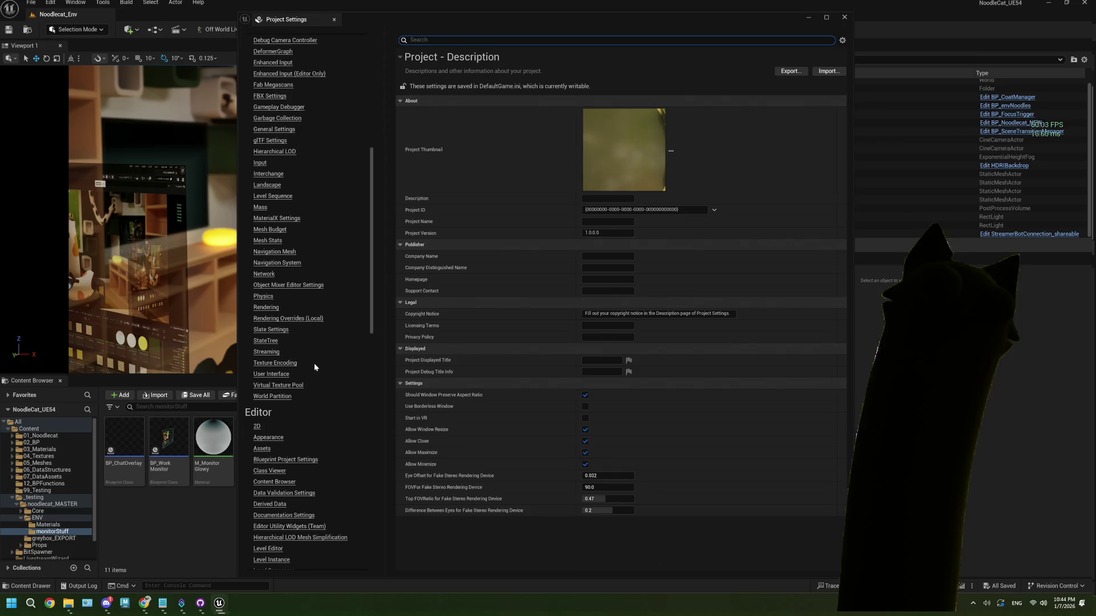
{"action": "scroll", "coordinate": [314, 365], "scroll_direction": "up", "scroll_amount": 4}
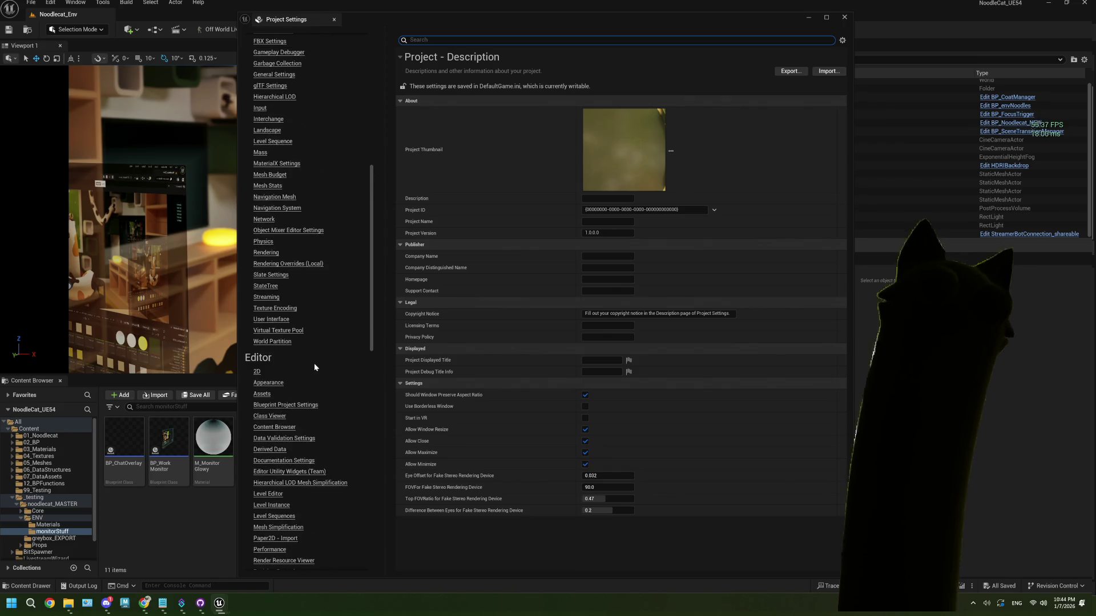
{"action": "scroll", "coordinate": [314, 367], "scroll_direction": "down", "scroll_amount": 2}
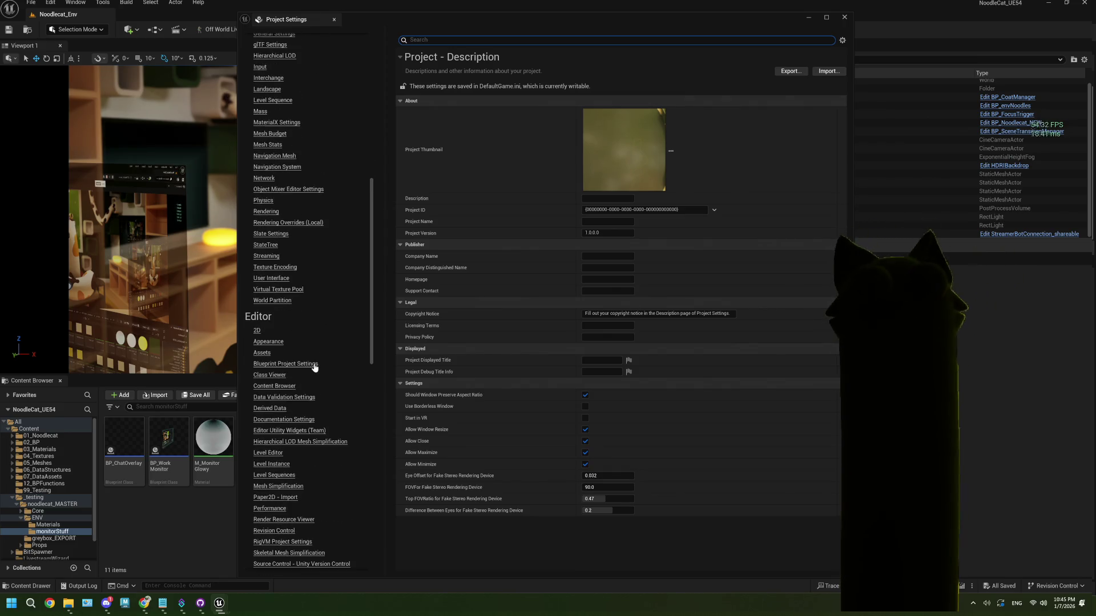
{"action": "scroll", "coordinate": [315, 367], "scroll_direction": "up", "scroll_amount": 3}
{"action": "scroll", "coordinate": [314, 367], "scroll_direction": "up", "scroll_amount": 14}
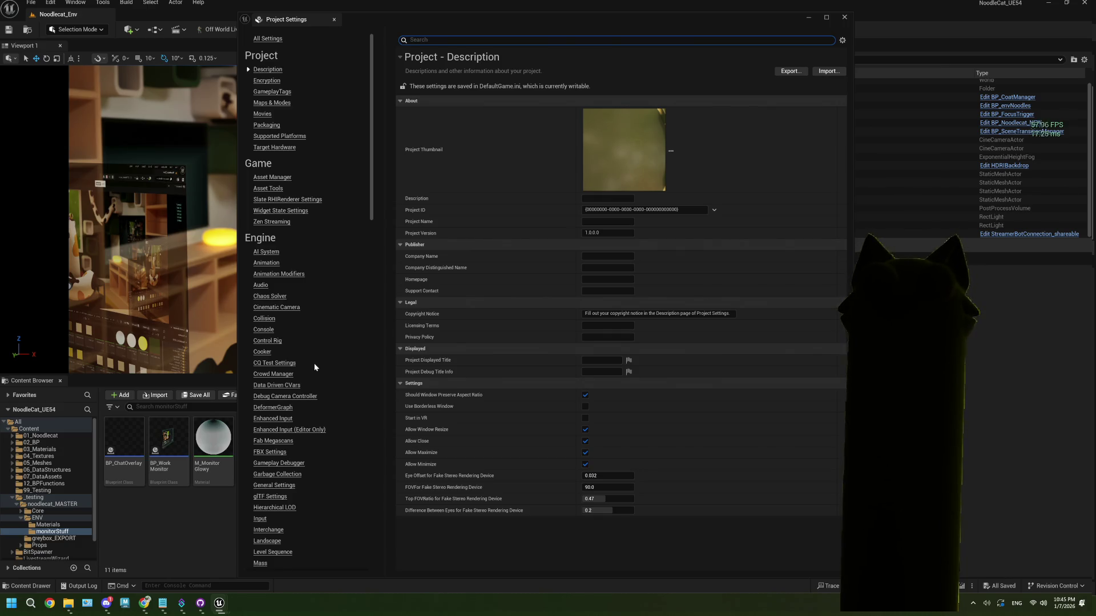
Open the Asset Manager settings and check the PrimaryAssetLabel asset base class
{"action": "left_click", "coordinate": [280, 177]}
{"action": "scroll", "coordinate": [506, 322], "scroll_direction": "down", "scroll_amount": 1}
{"action": "scroll", "coordinate": [507, 321], "scroll_direction": "up", "scroll_amount": 1}
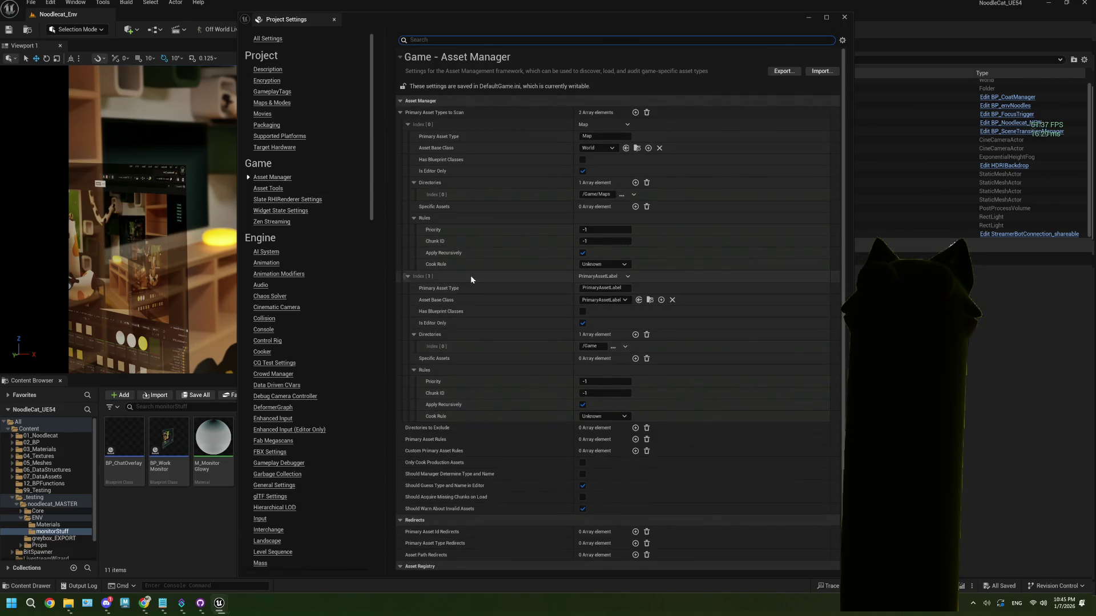
{"action": "left_click", "coordinate": [624, 300]}
{"action": "left_click", "coordinate": [626, 300]}
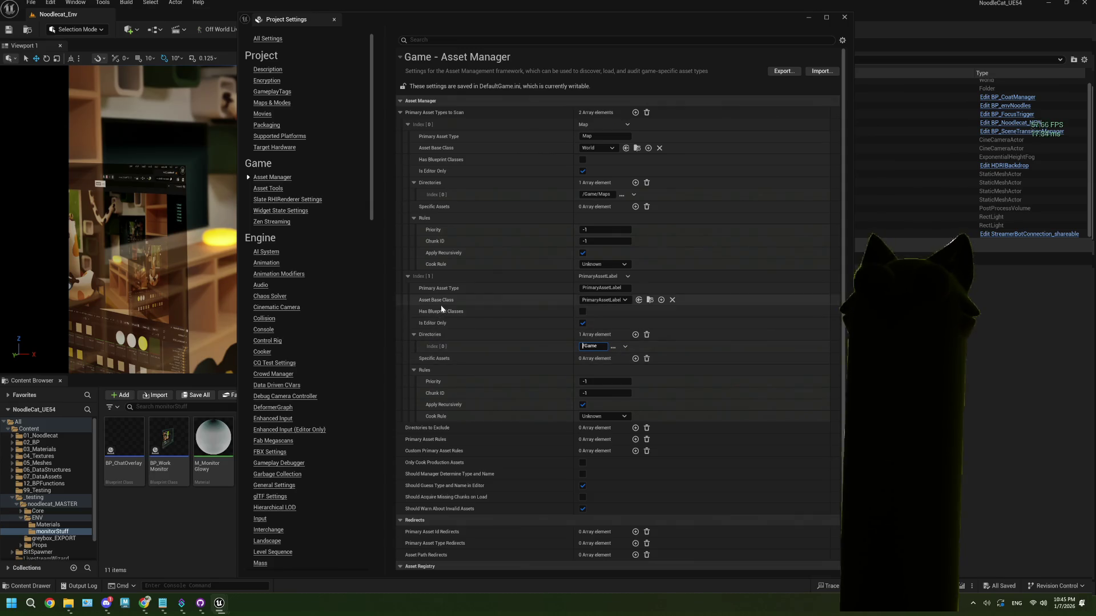
Glance at Asset Tools, return to Asset Manager, then bring Chrome to the front
{"action": "scroll", "coordinate": [439, 382], "scroll_direction": "down", "scroll_amount": 1}
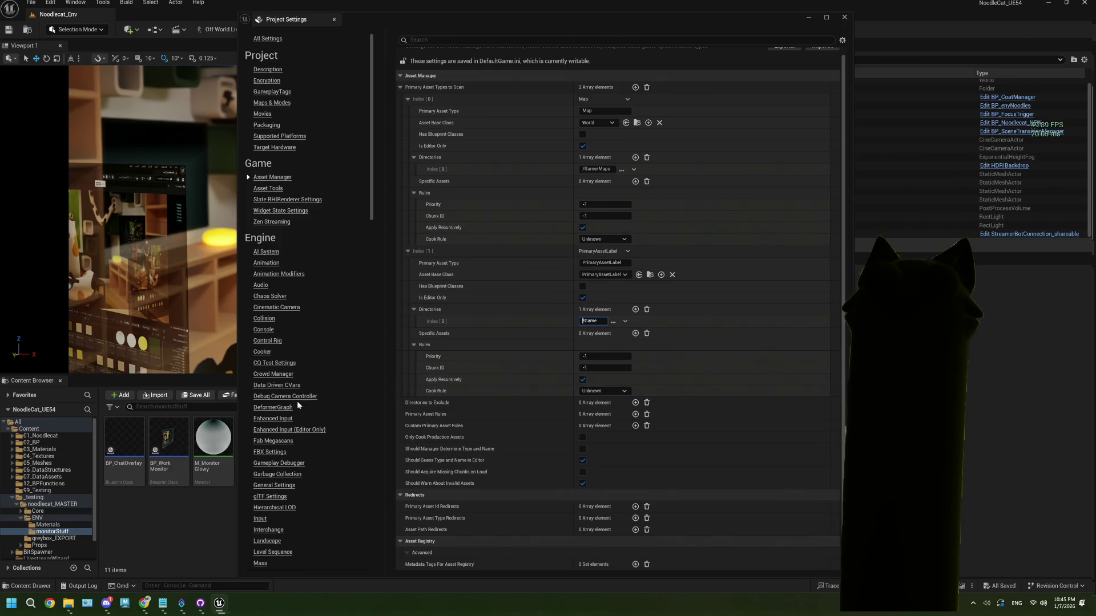
{"action": "left_click", "coordinate": [267, 190]}
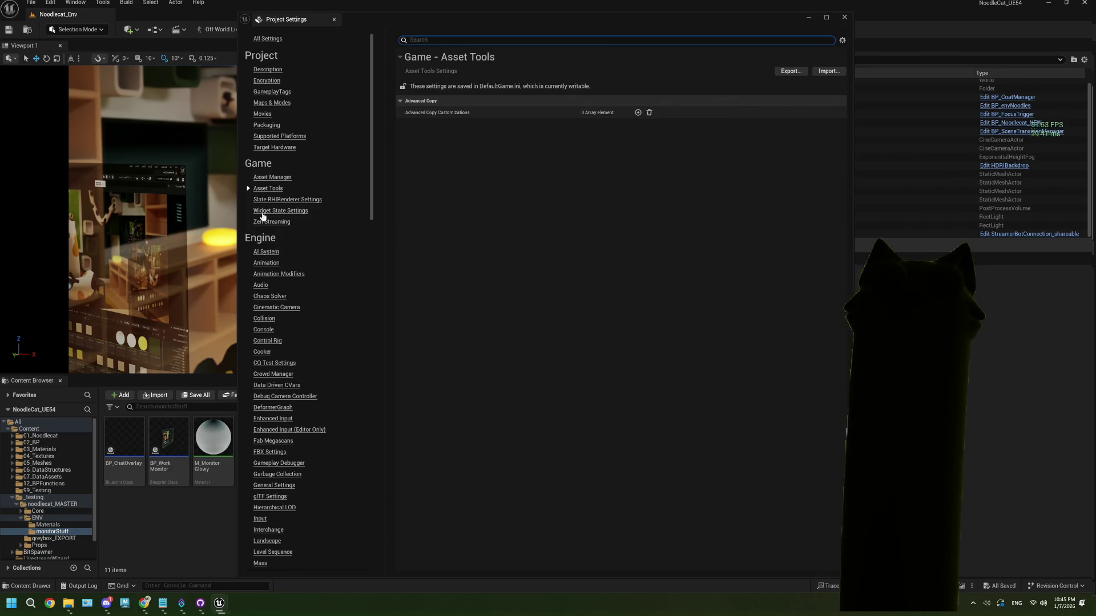
{"action": "left_click", "coordinate": [271, 178]}
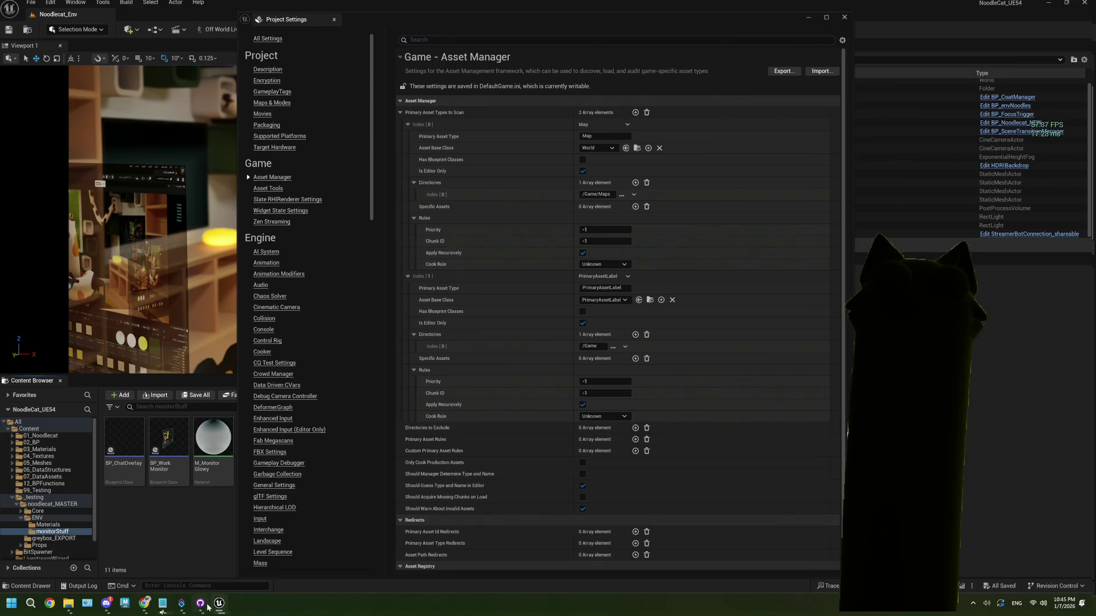
{"action": "left_click", "coordinate": [145, 608]}
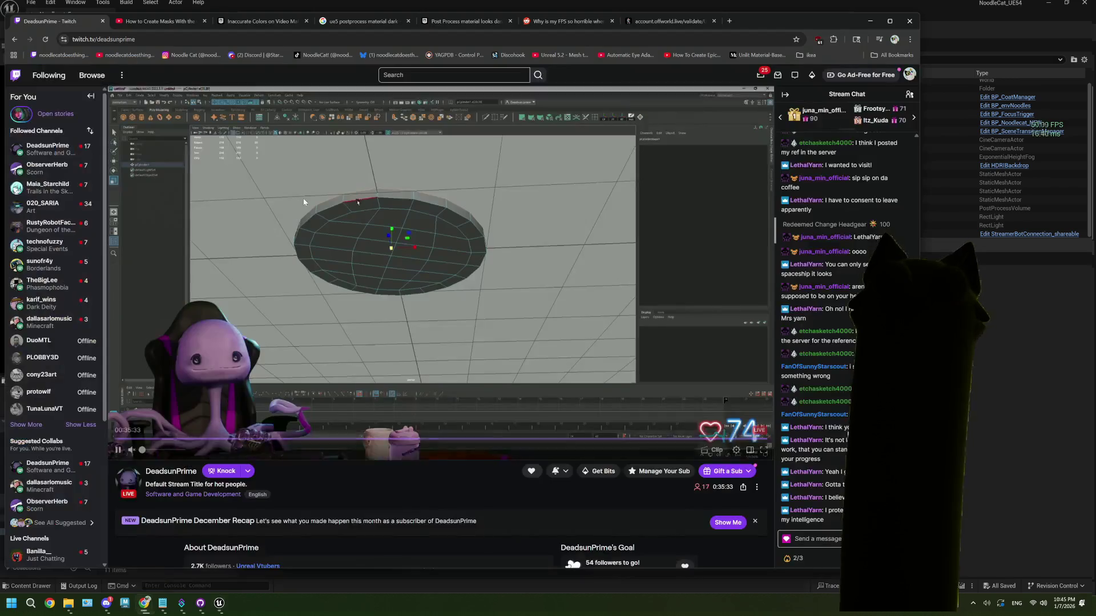
Google 'ue5 data asset not in packaged project' and open the 'Data Asset not packaged?' forum thread
{"action": "key", "text": "ctrl+t"}
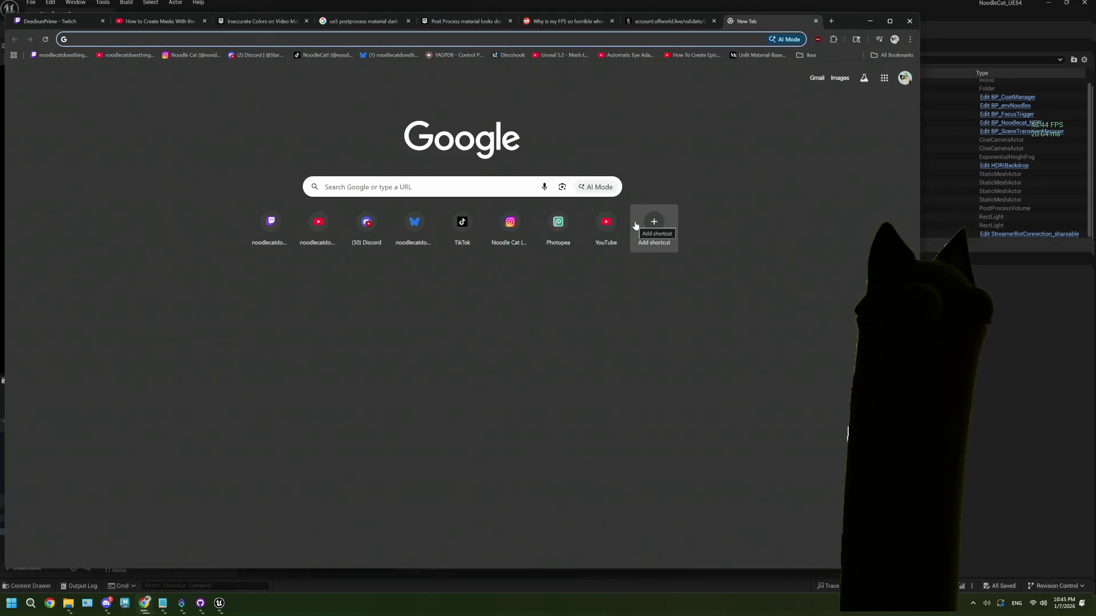
{"action": "type", "text": "ue5"}
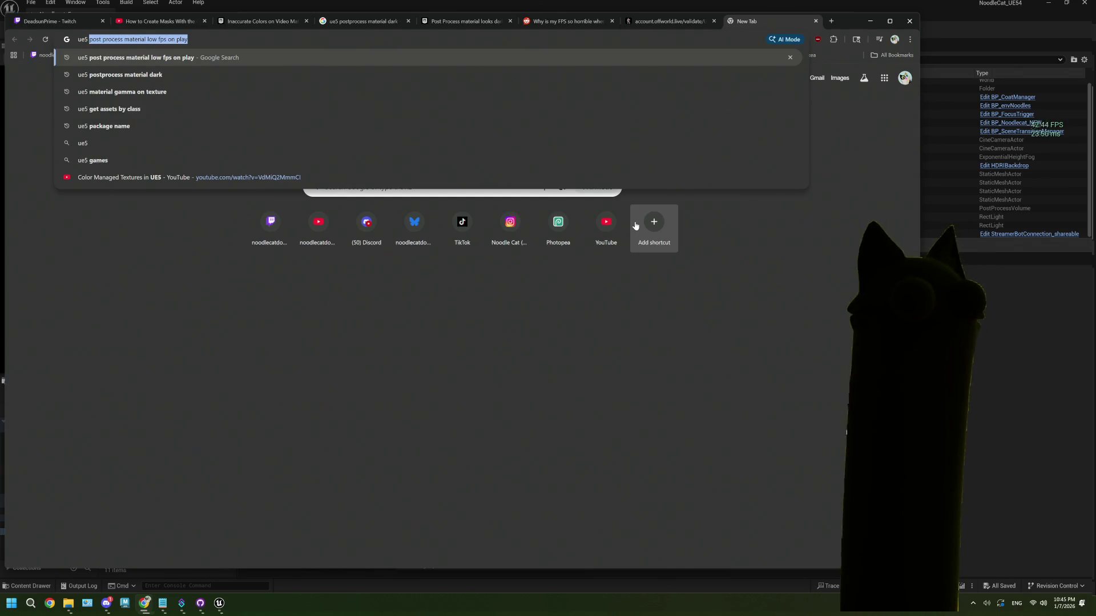
{"action": "type", "text": " data asset "}
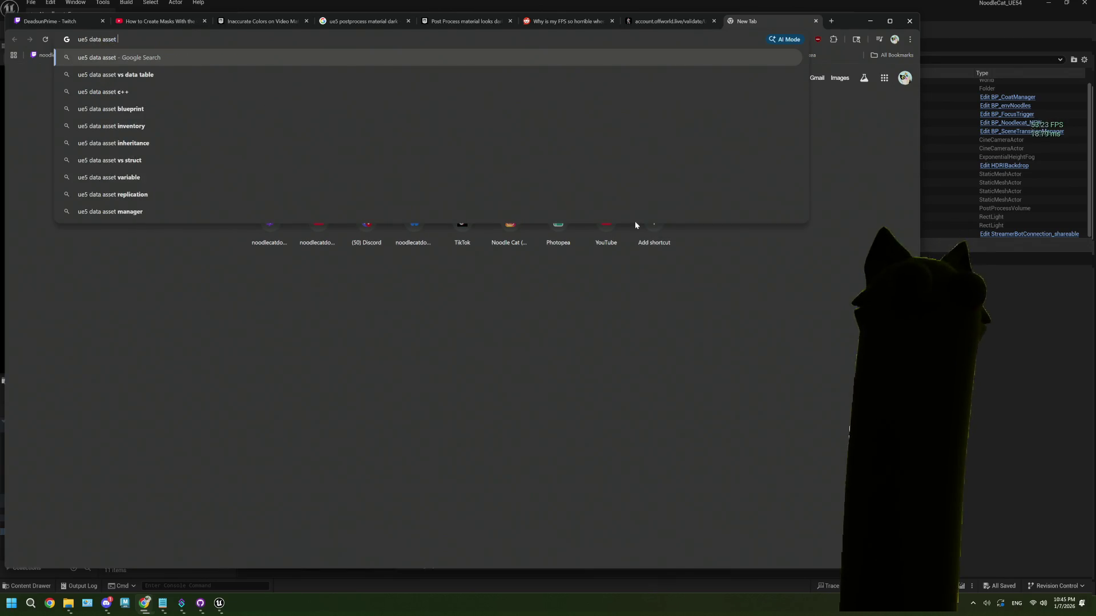
{"action": "type", "text": "b"}
{"action": "key", "text": "BackSpace"}
{"action": "type", "text": "not"}
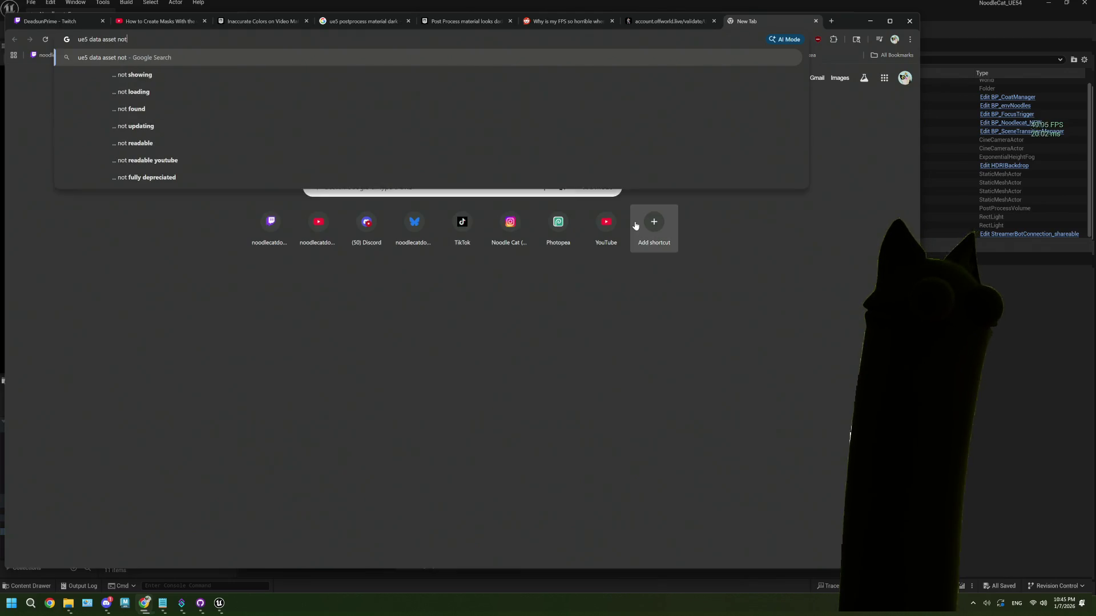
{"action": "type", "text": " in packaged "}
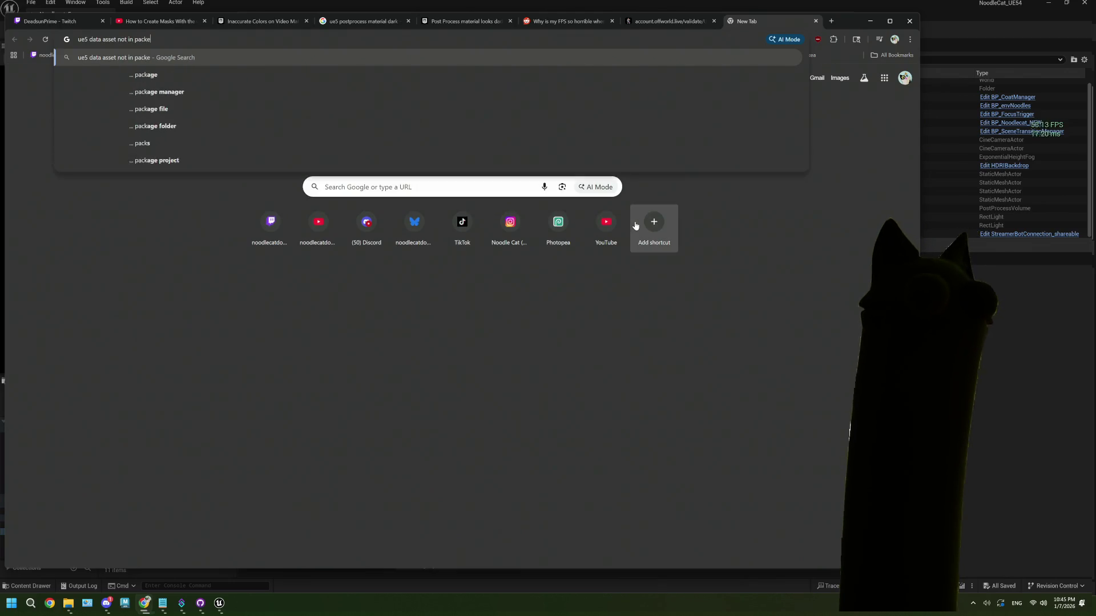
{"action": "type", "text": "project"}
{"action": "key", "text": "Return"}
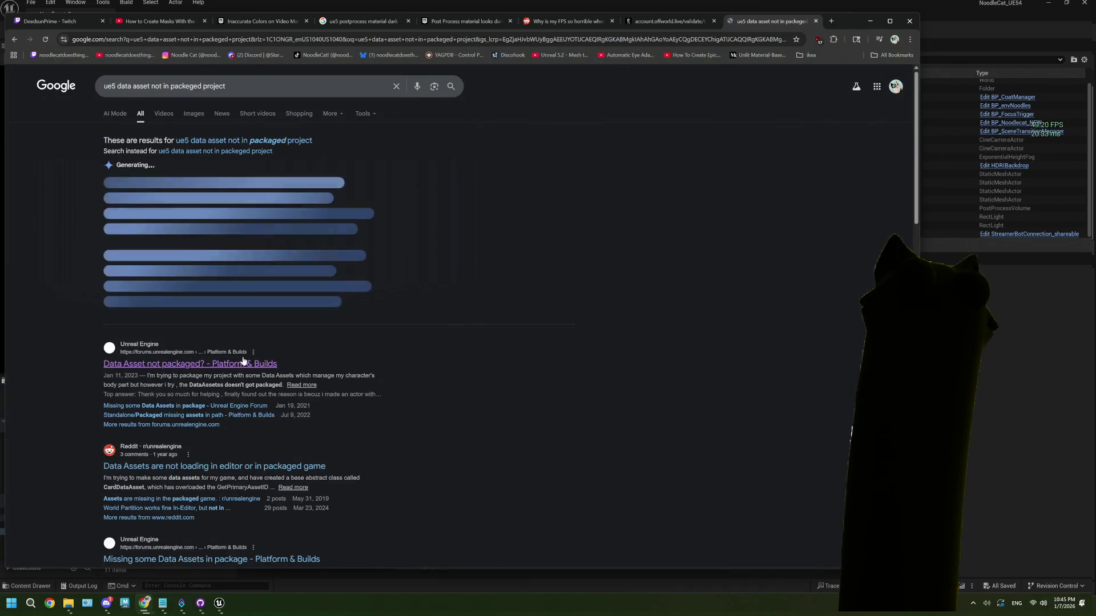
{"action": "left_click", "coordinate": [243, 363]}
Read the thread's Additional Asset Directories to Cook fix and its screenshots, then return to Unreal
{"action": "scroll", "coordinate": [363, 368], "scroll_direction": "down", "scroll_amount": 2}
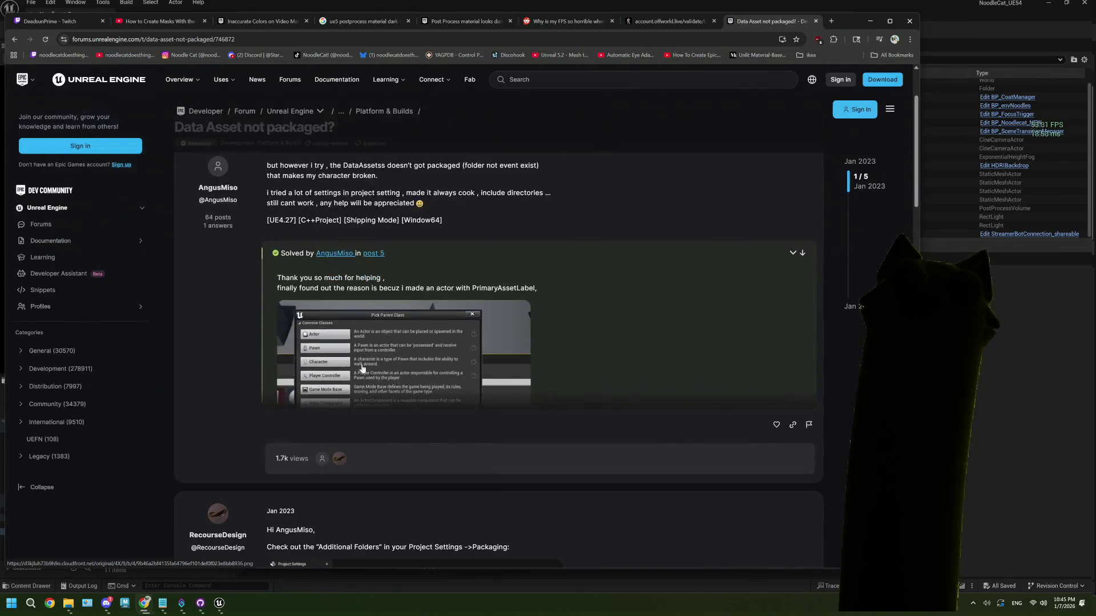
{"action": "left_click", "coordinate": [362, 368]}
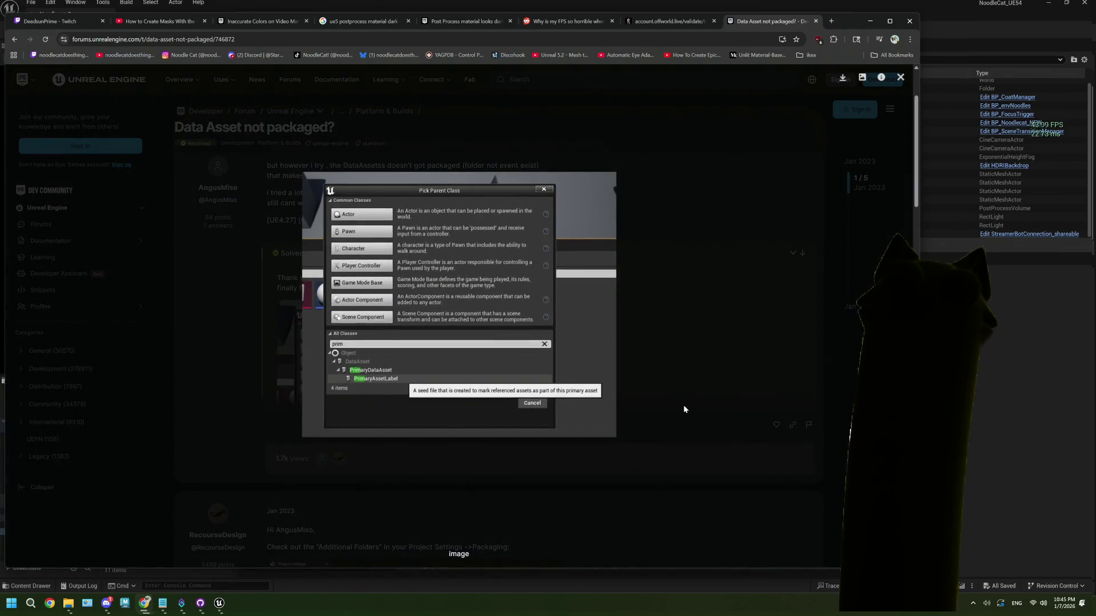
{"action": "left_click", "coordinate": [652, 409]}
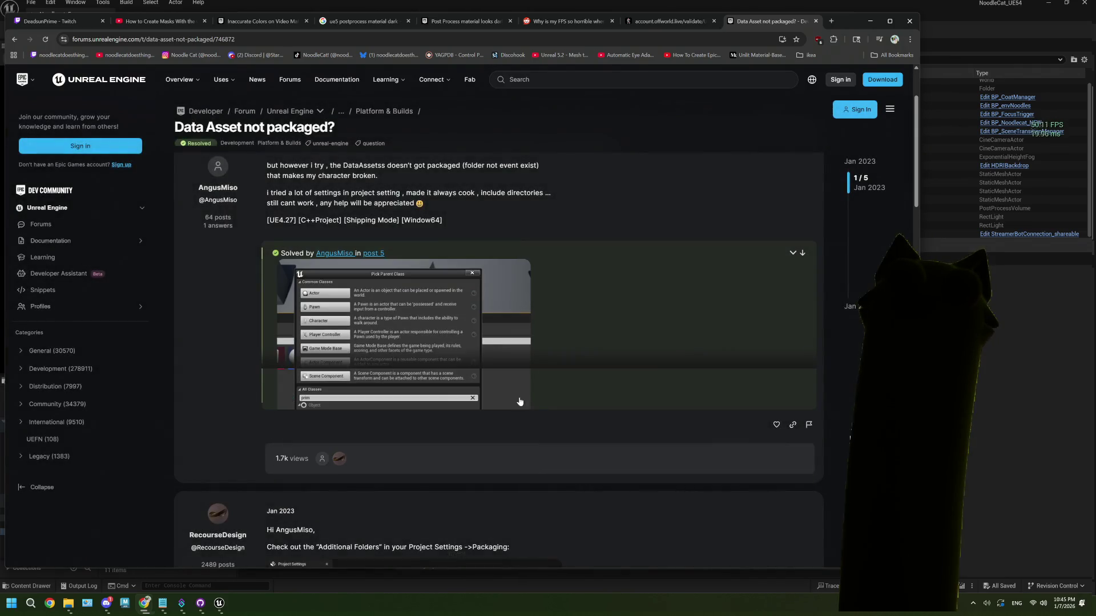
{"action": "scroll", "coordinate": [458, 351], "scroll_direction": "down", "scroll_amount": 5}
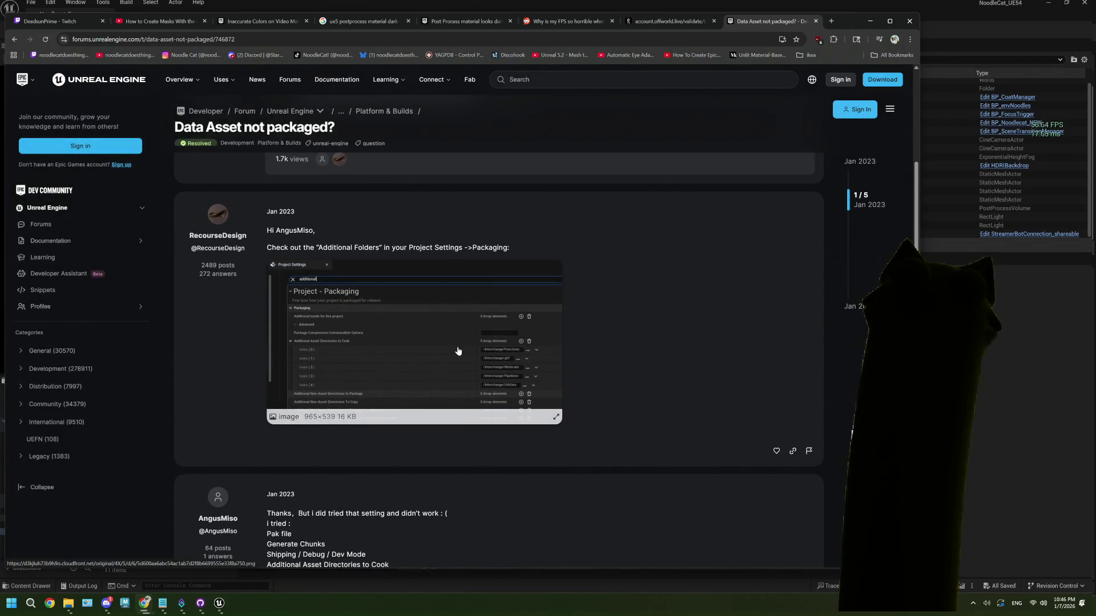
{"action": "left_click", "coordinate": [458, 351]}
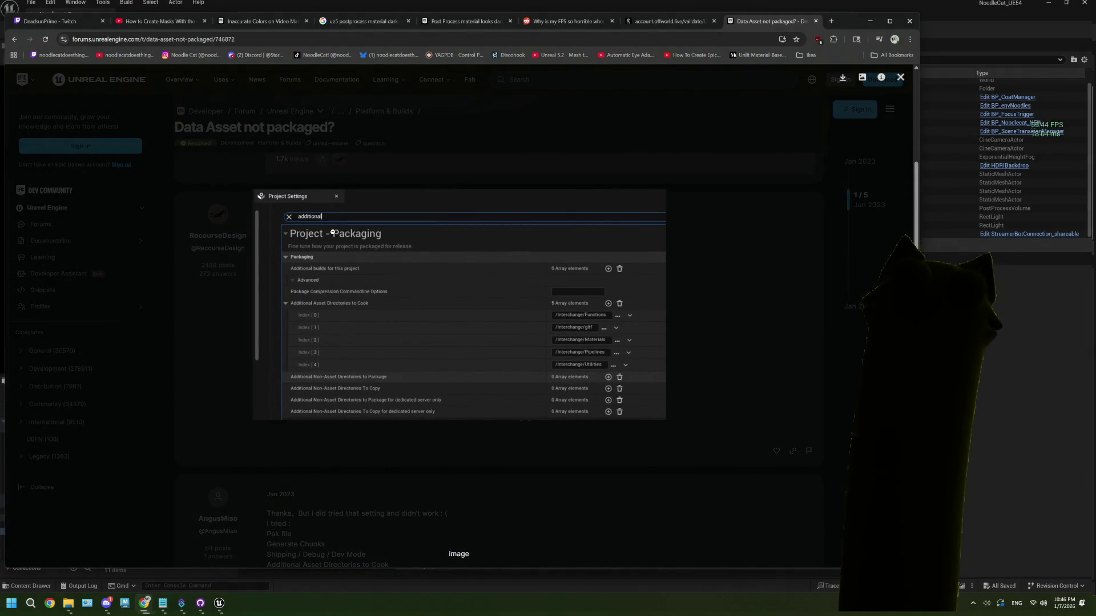
{"action": "left_click", "coordinate": [700, 372]}
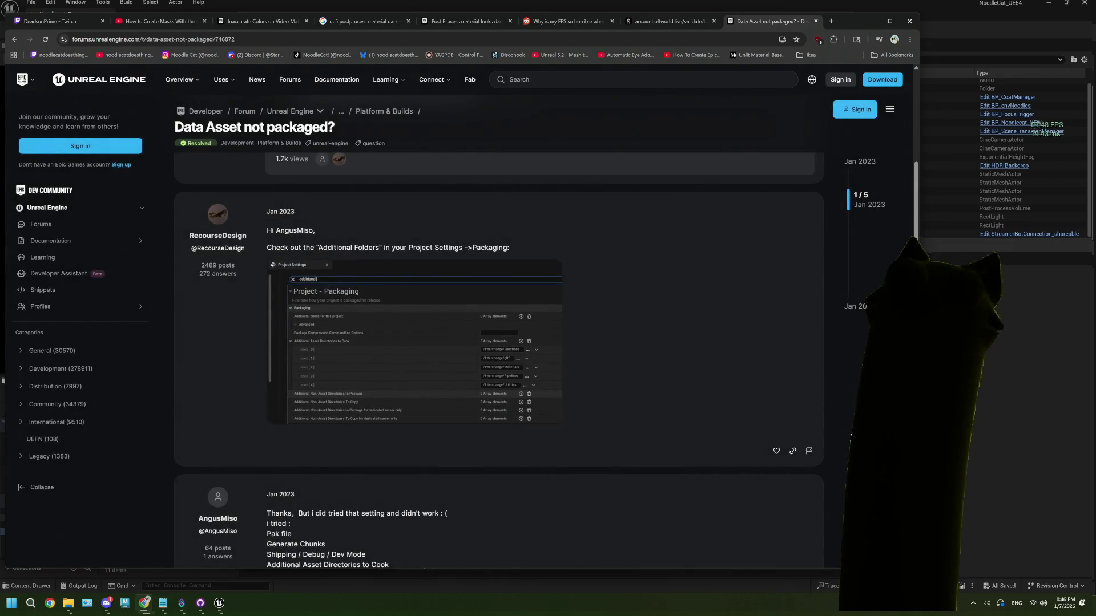
{"action": "key", "text": "alt+Tab"}
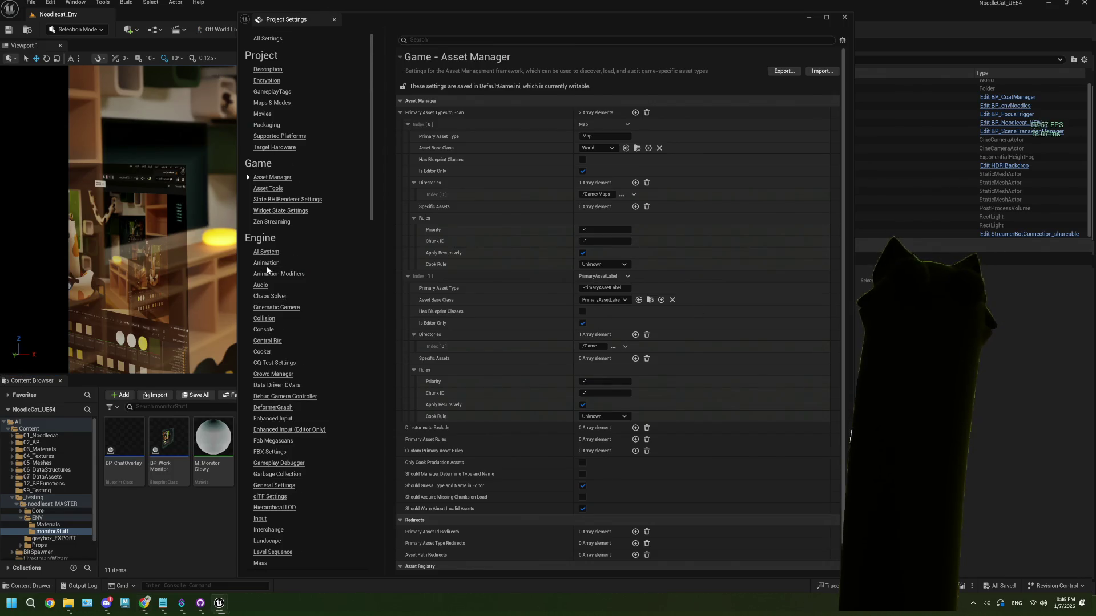
Filter Project Settings with 'al' to find Additional Asset Directories to Cook
{"action": "scroll", "coordinate": [267, 270], "scroll_direction": "down", "scroll_amount": 10}
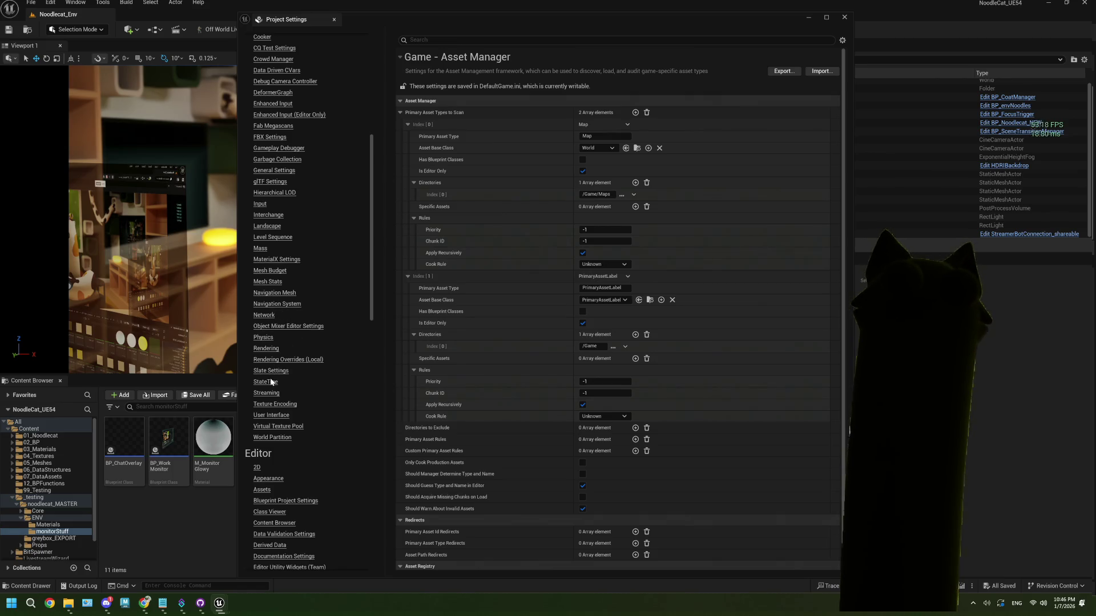
{"action": "scroll", "coordinate": [271, 381], "scroll_direction": "down", "scroll_amount": 2}
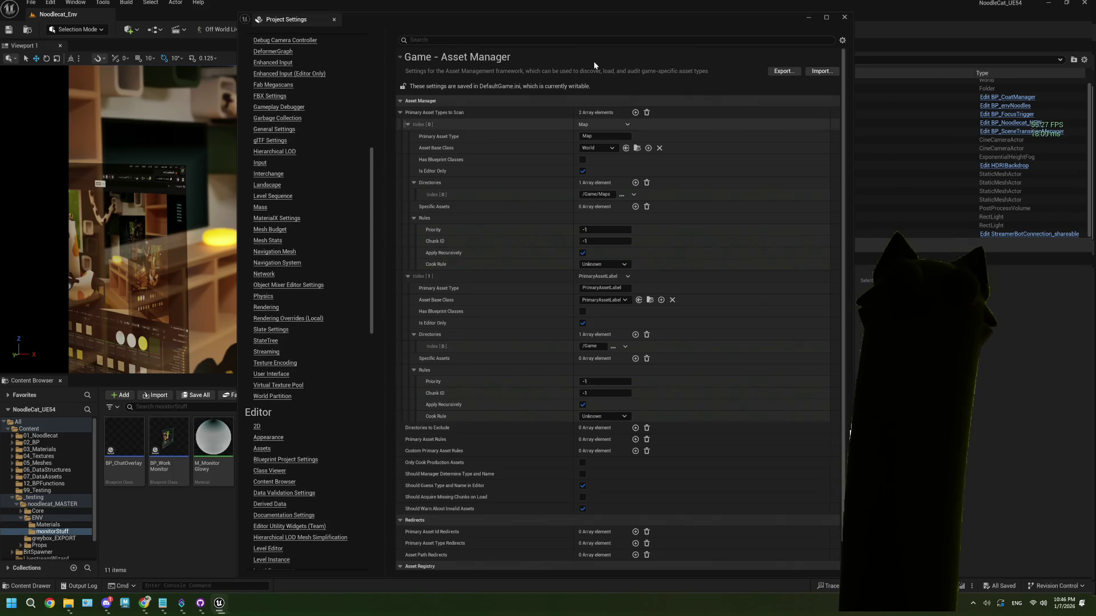
{"action": "left_click", "coordinate": [540, 38]}
{"action": "type", "text": "addition"}
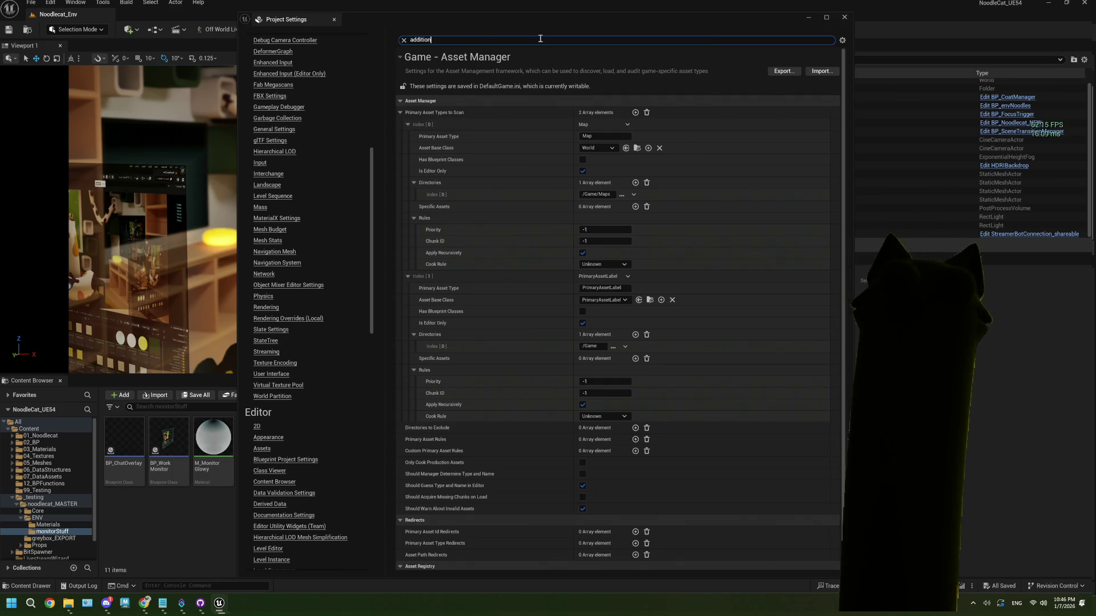
{"action": "type", "text": "al"}
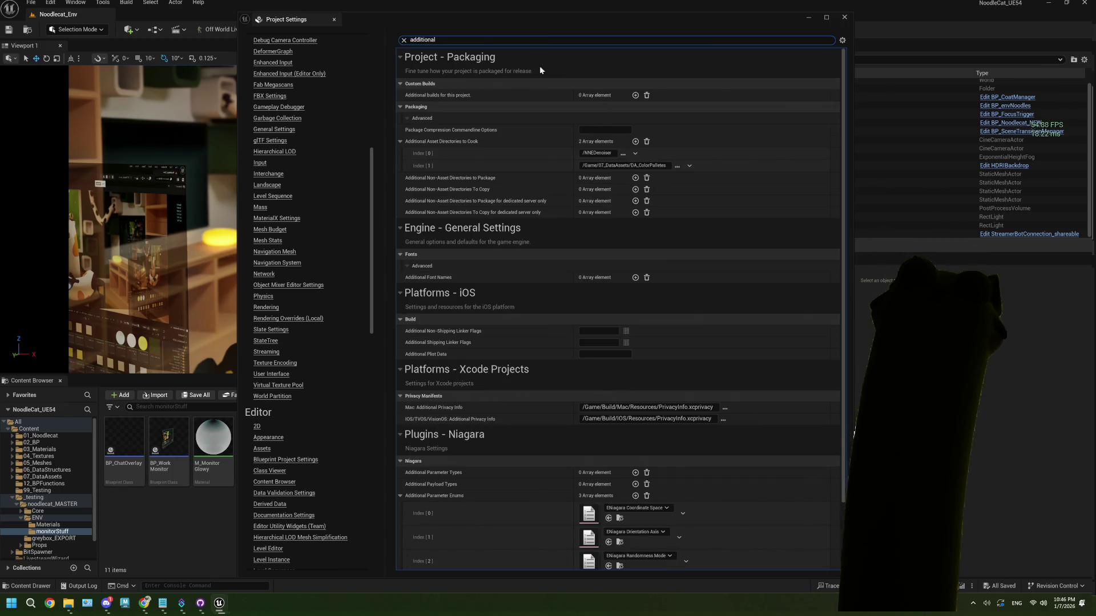
Change cook directory Index [1] to /Game/07_DataAssets/DA_Presets and close Project Settings
{"action": "left_click", "coordinate": [667, 166]}
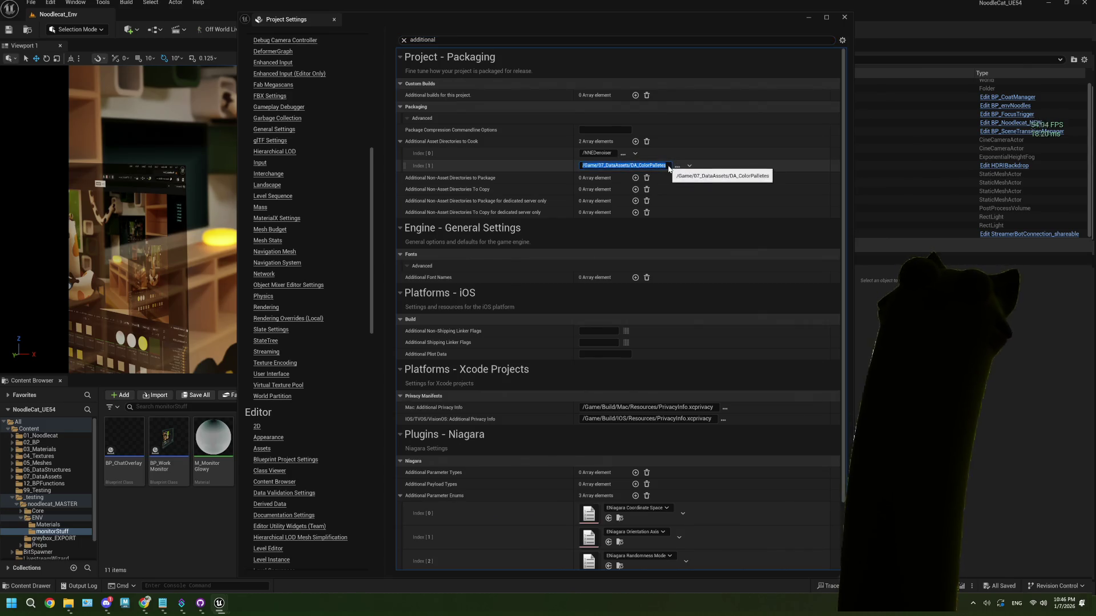
{"action": "key", "text": "End"}
{"action": "key", "text": "BackSpace"}
{"action": "key", "text": "BackSpace"}
{"action": "key", "text": "BackSpace"}
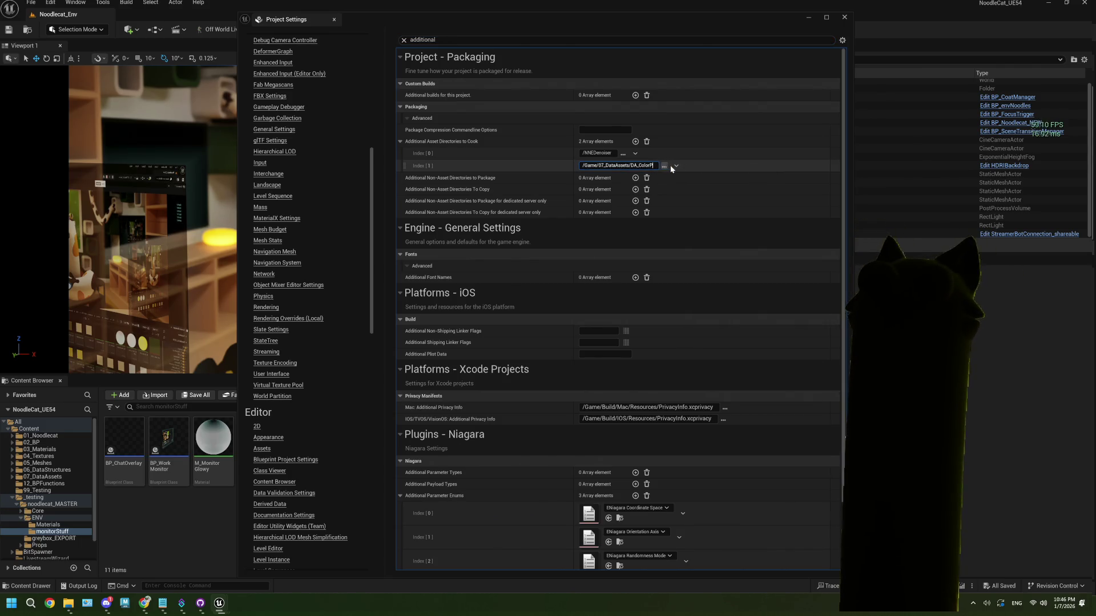
{"action": "key", "text": "BackSpace"}
{"action": "key", "text": "BackSpace"}
{"action": "type", "text": "Pr"}
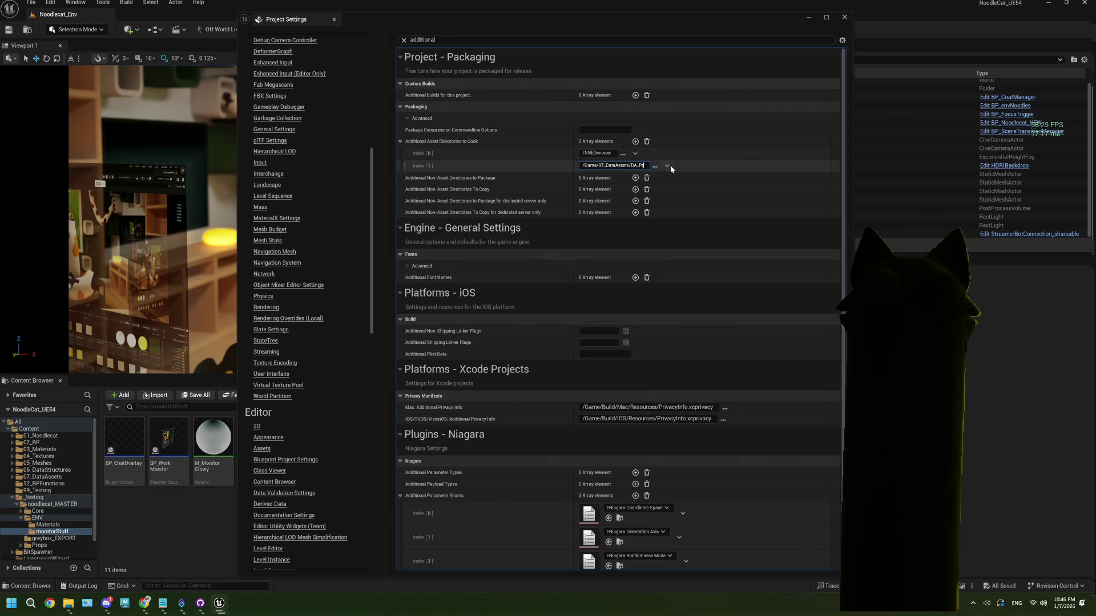
{"action": "type", "text": "esets"}
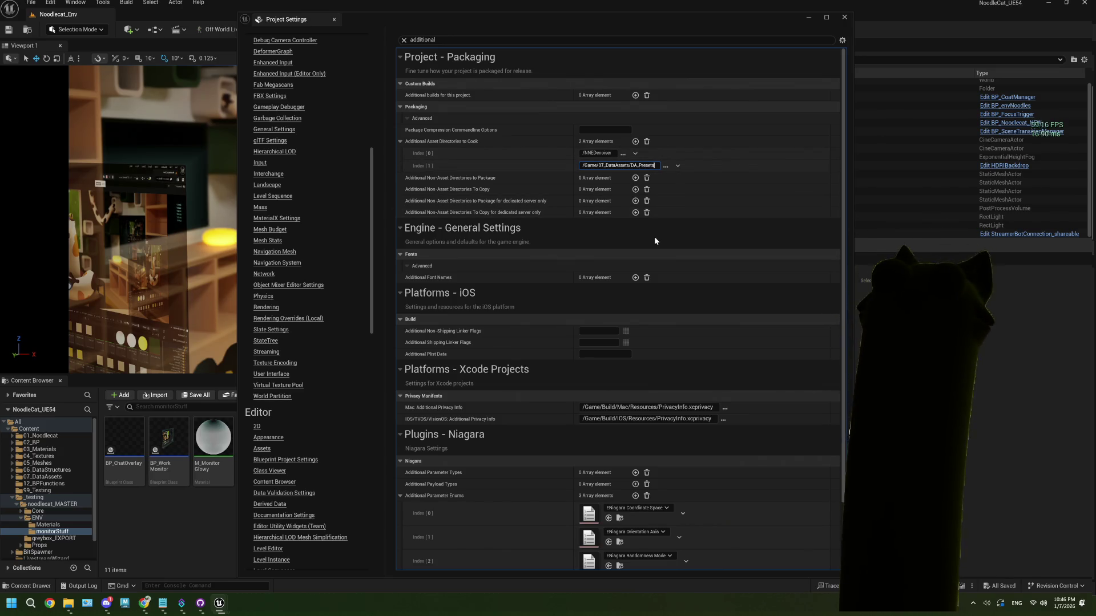
{"action": "left_click", "coordinate": [654, 236]}
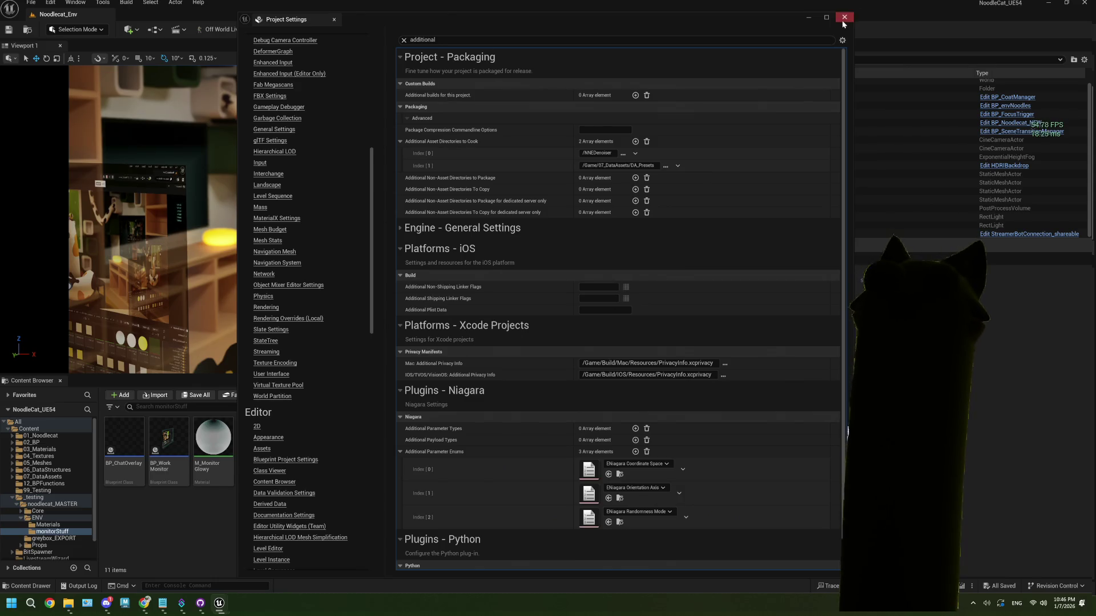
{"action": "left_click", "coordinate": [844, 18]}
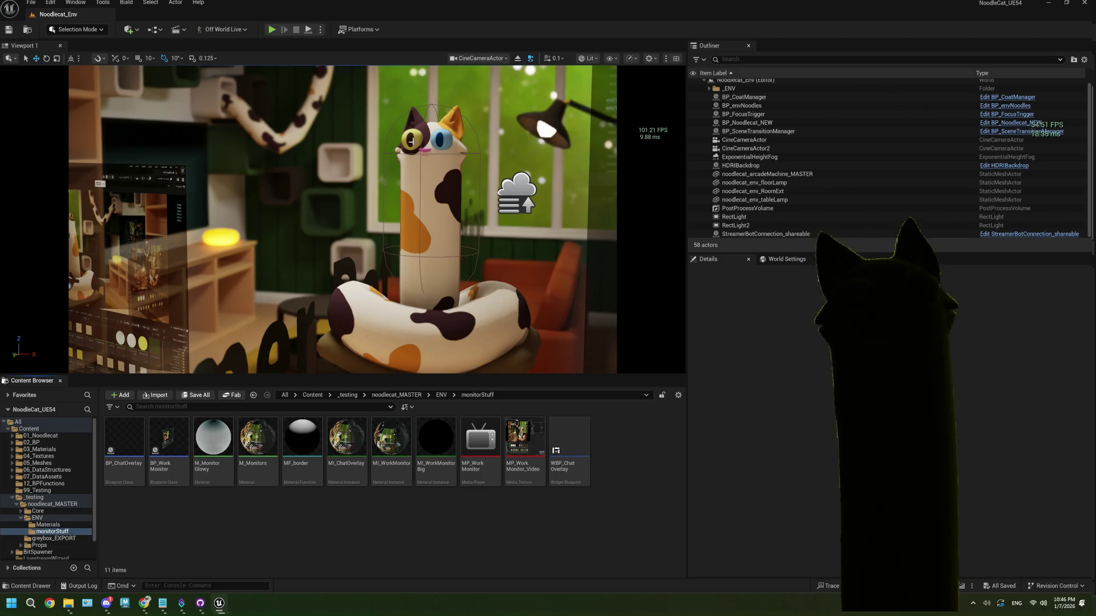
{"action": "left_click", "coordinate": [359, 29]}
Browse into a subfolder in the in-game file browser, then close it
{"action": "mouse_move", "coordinate": [432, 148]}
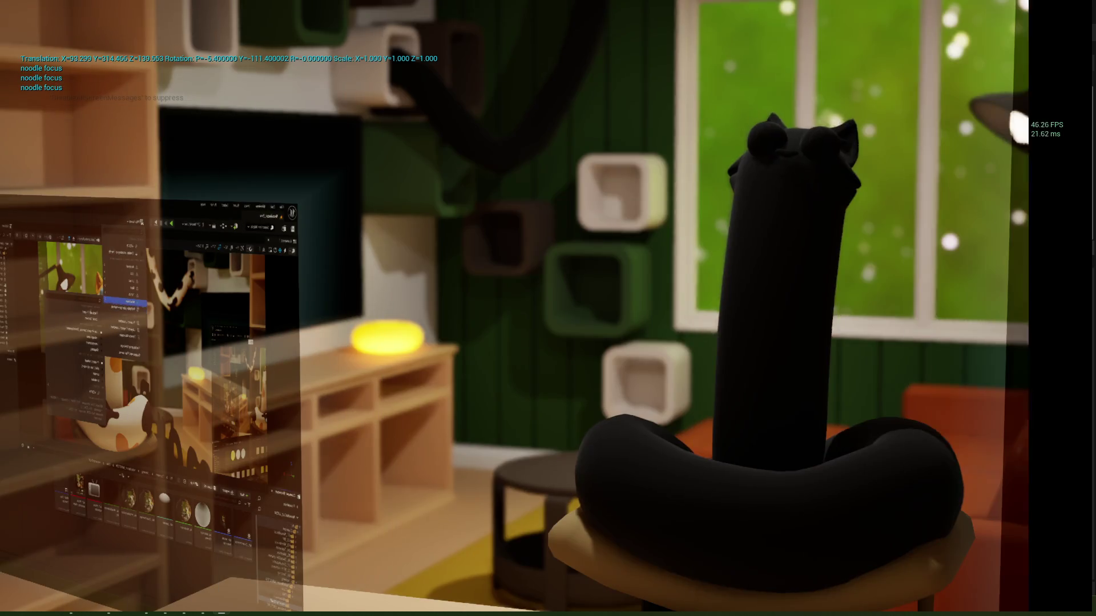
{"action": "double_click", "coordinate": [246, 260]}
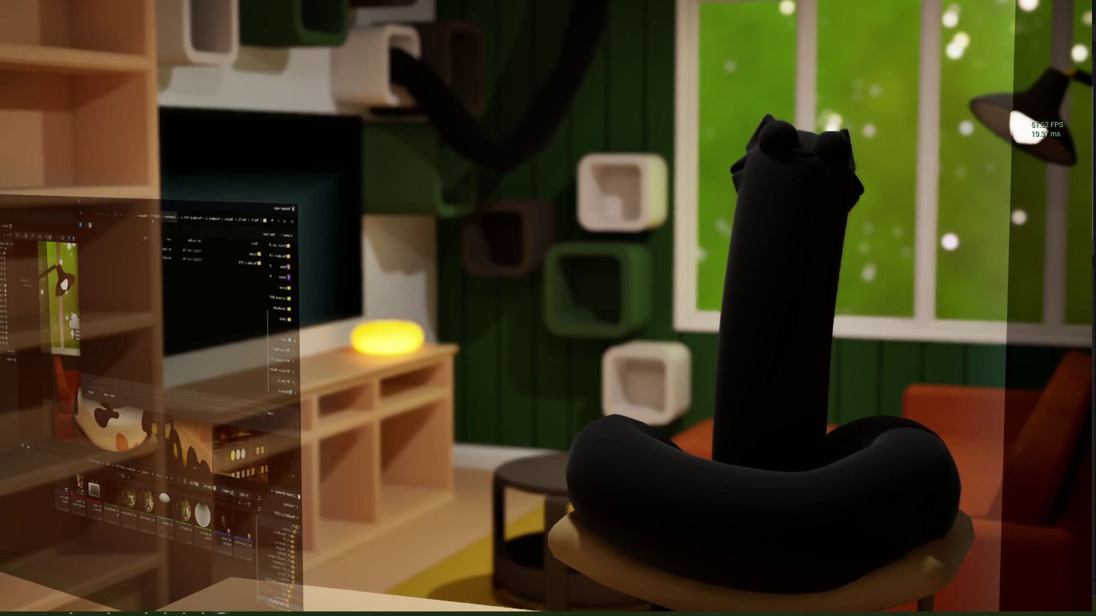
{"action": "double_click", "coordinate": [250, 256]}
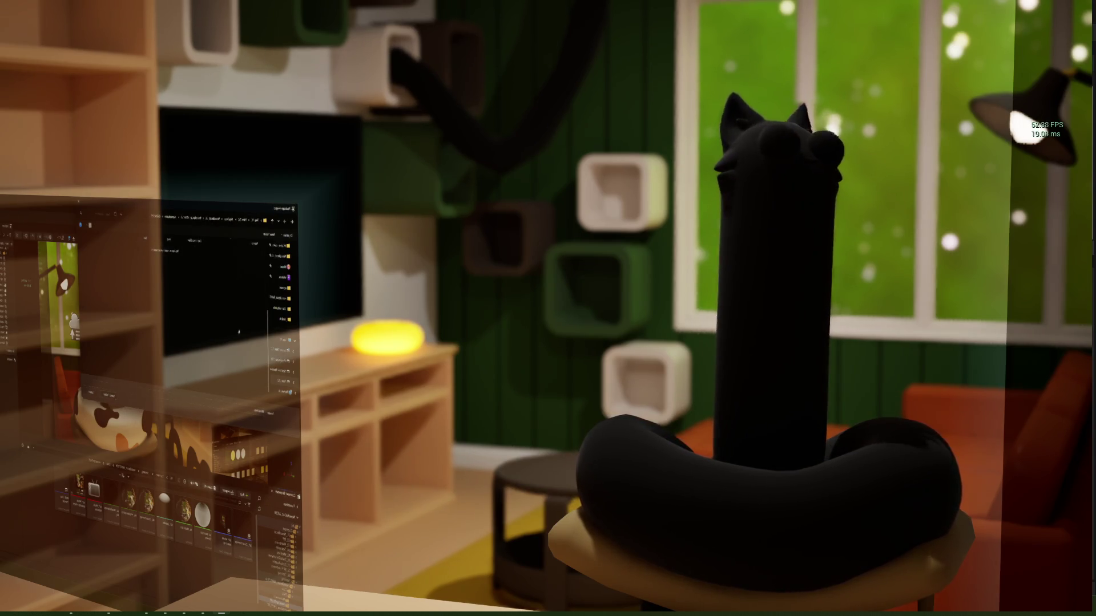
{"action": "key", "text": "Return"}
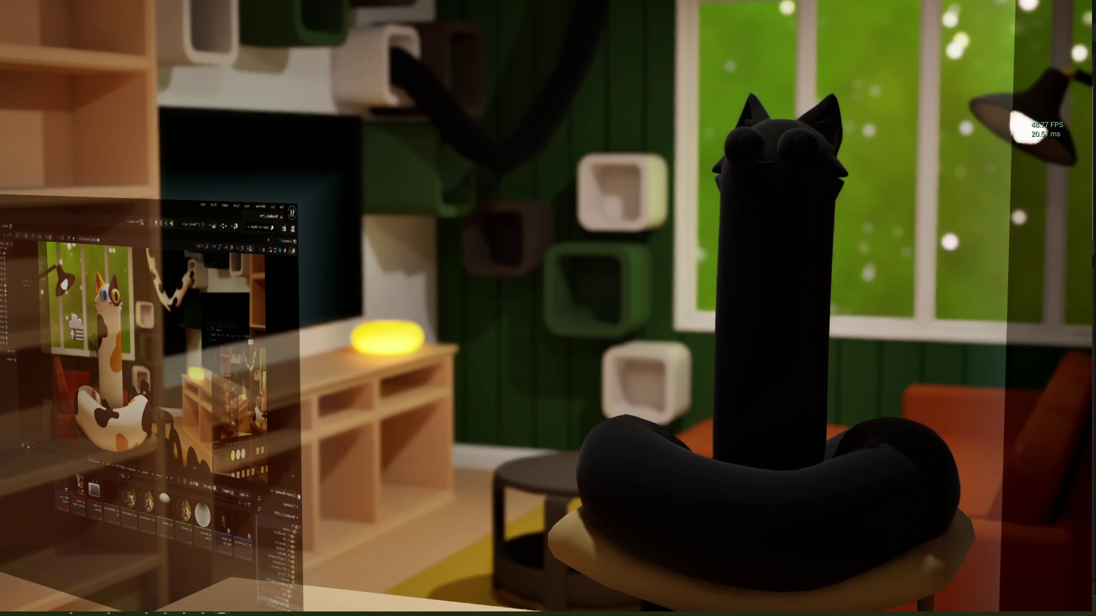
Switch the in-room monitor to the forum page, then to Twitch, and quit the game
{"action": "key", "text": "alt+Tab"}
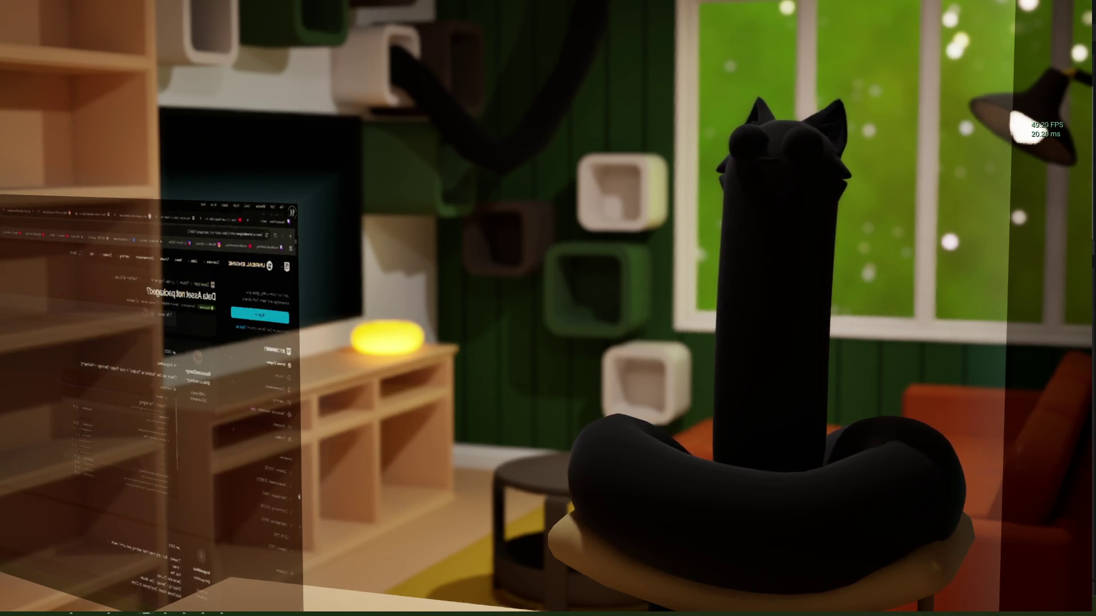
{"action": "key", "text": "ctrl+Tab"}
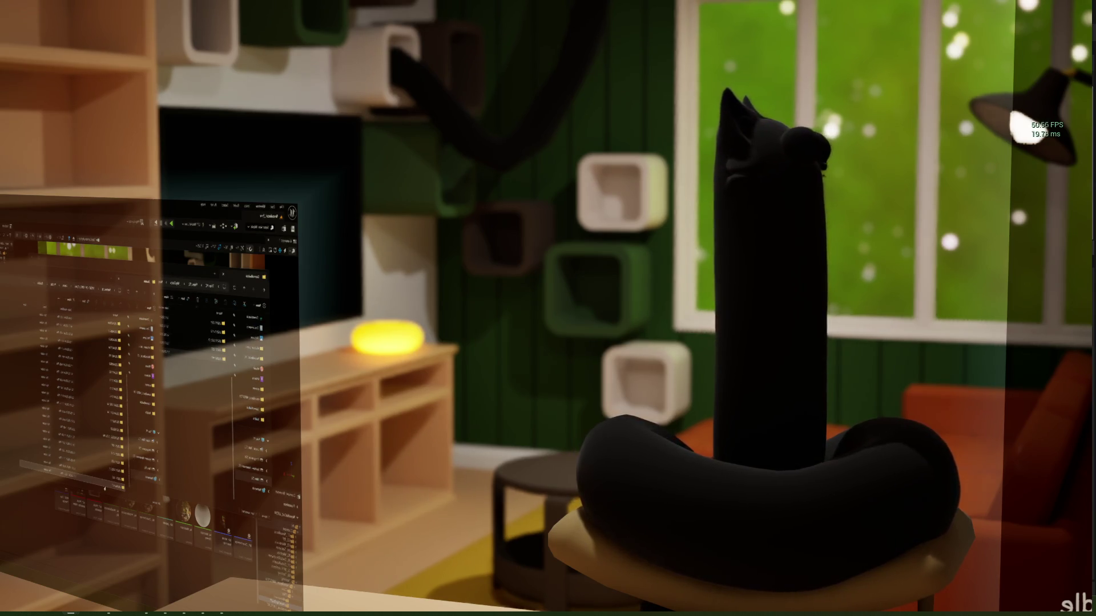
{"action": "key", "text": "Escape"}
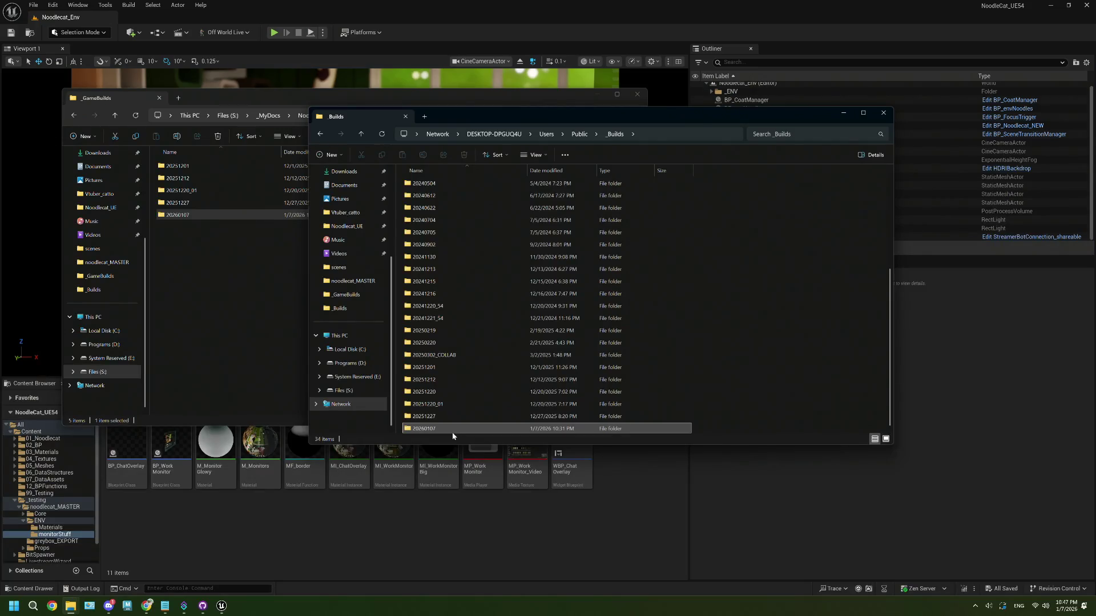
Dismiss the Explorer build windows to show the editor, then bring the Twitch stream window forward
{"action": "left_click", "coordinate": [574, 520]}
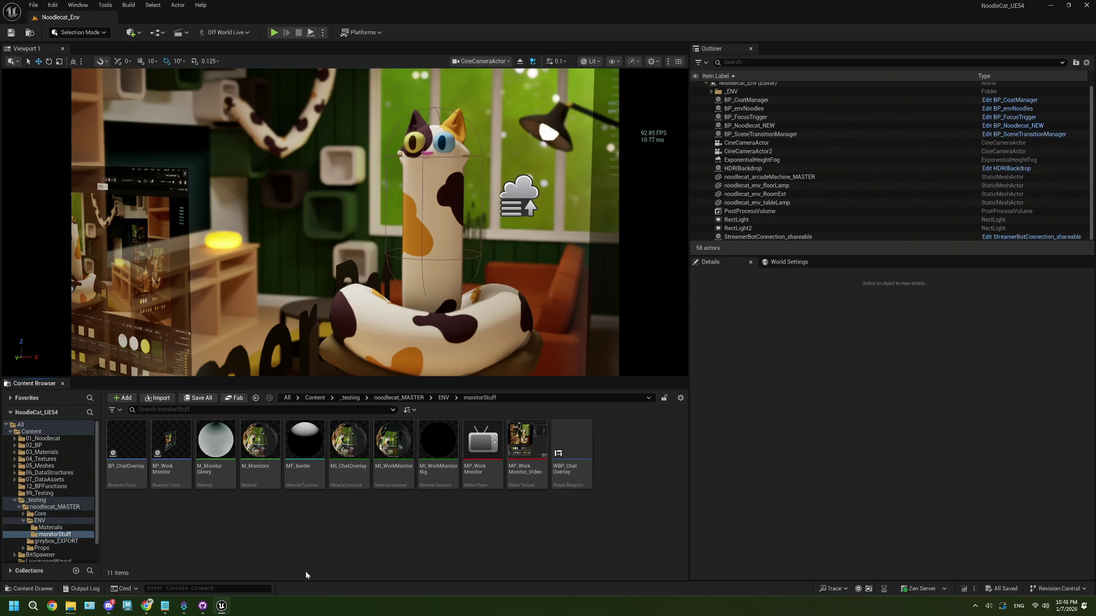
{"action": "left_click", "coordinate": [147, 608]}
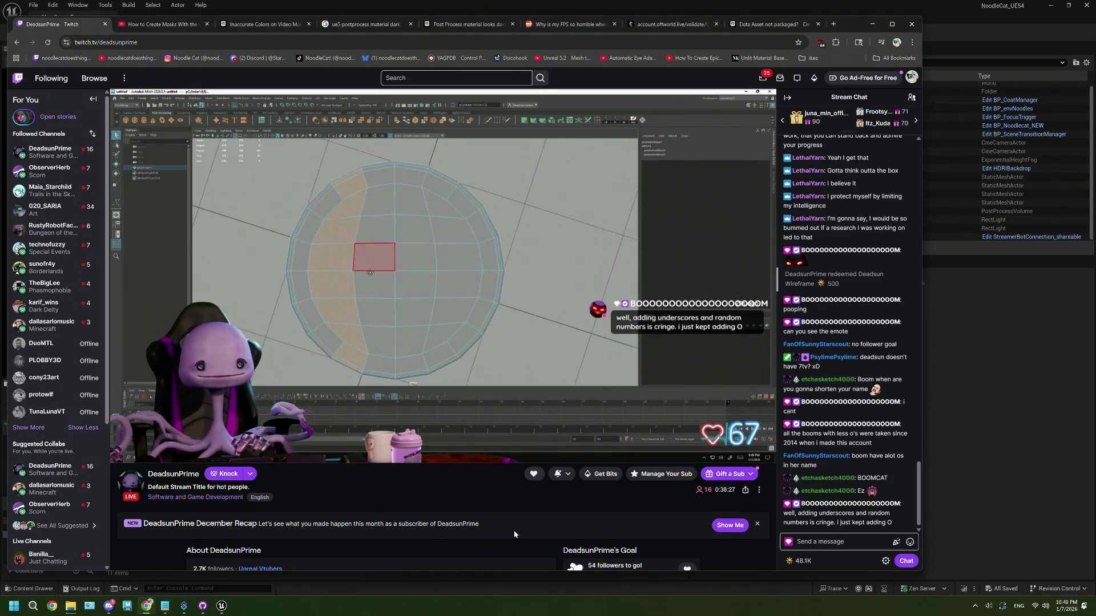
Watch the live 3D modelling stream playing in the Twitch player
{"action": "mouse_move", "coordinate": [448, 342]}
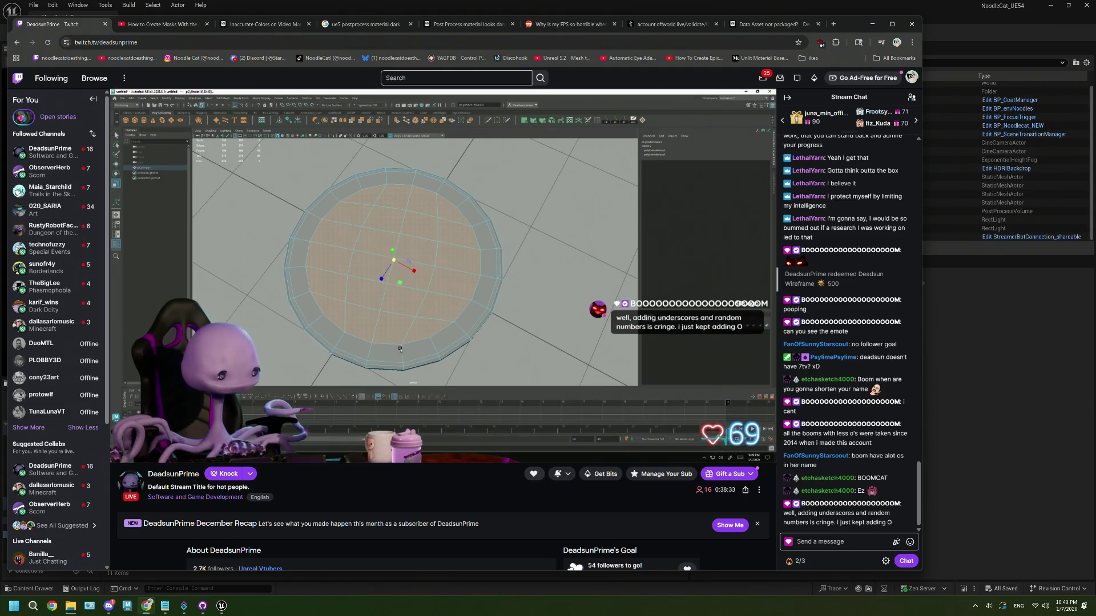
{"action": "mouse_move", "coordinate": [455, 291]}
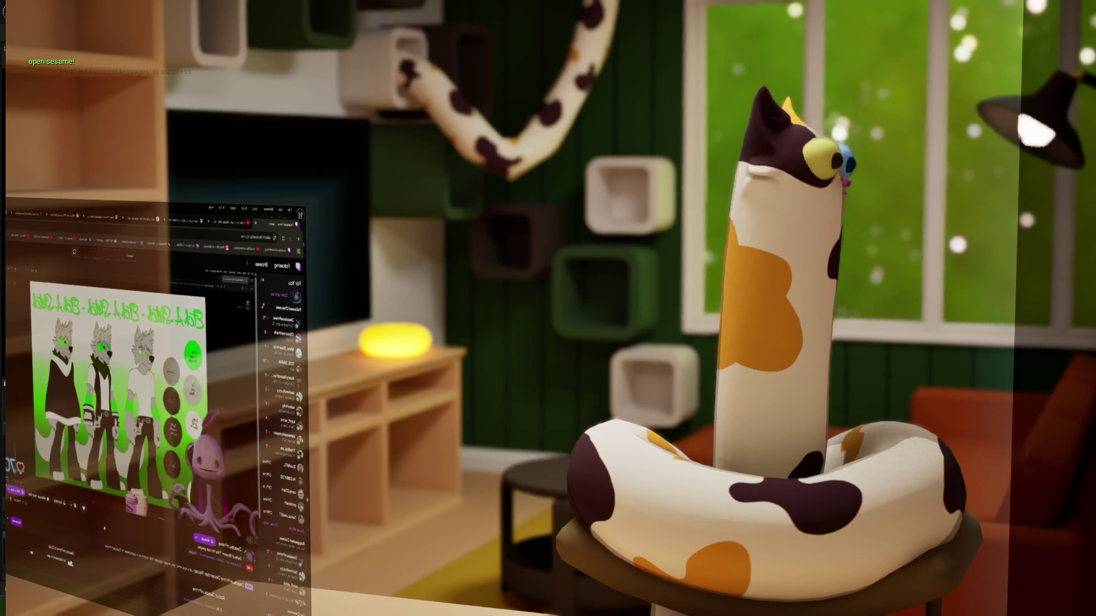
Show the game's FPS counter with 'stat fps', then bring ThePlan.txt to the front
{"action": "key", "text": "grave"}
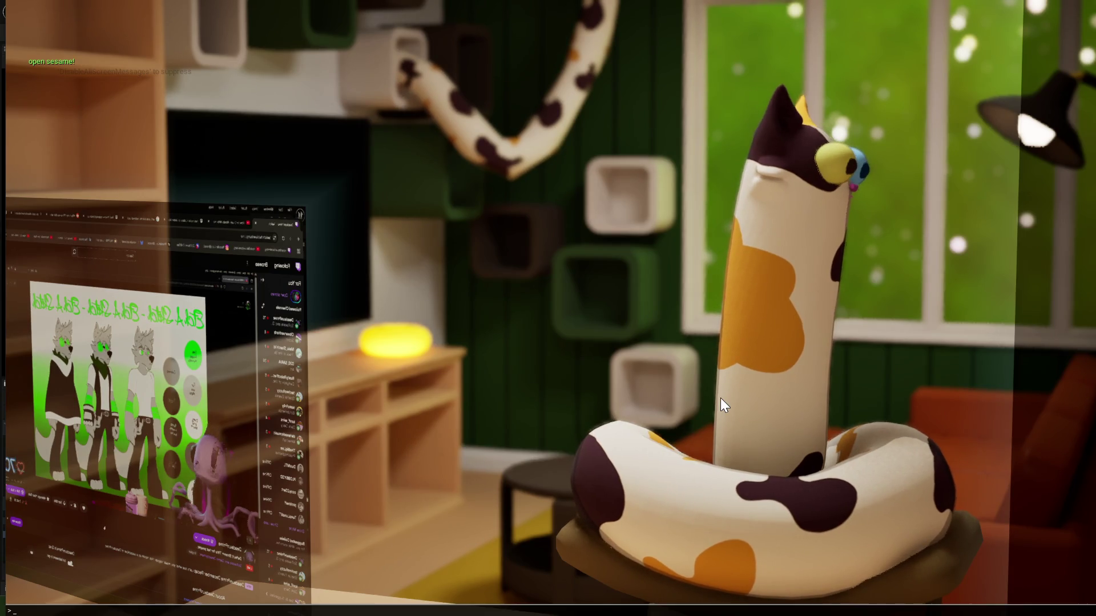
{"action": "type", "text": "stat "}
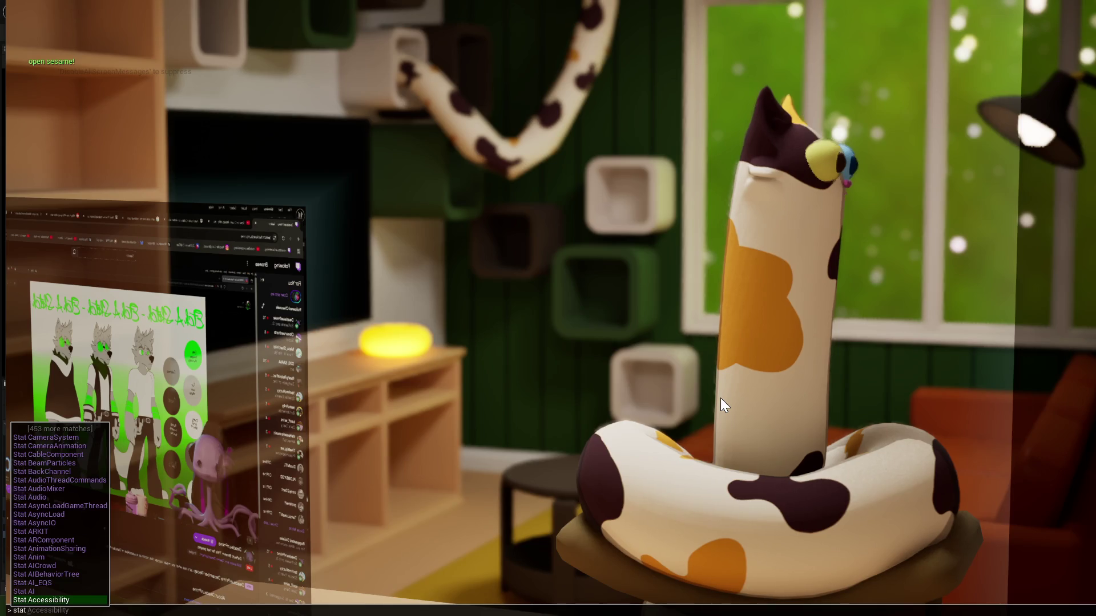
{"action": "type", "text": "fps"}
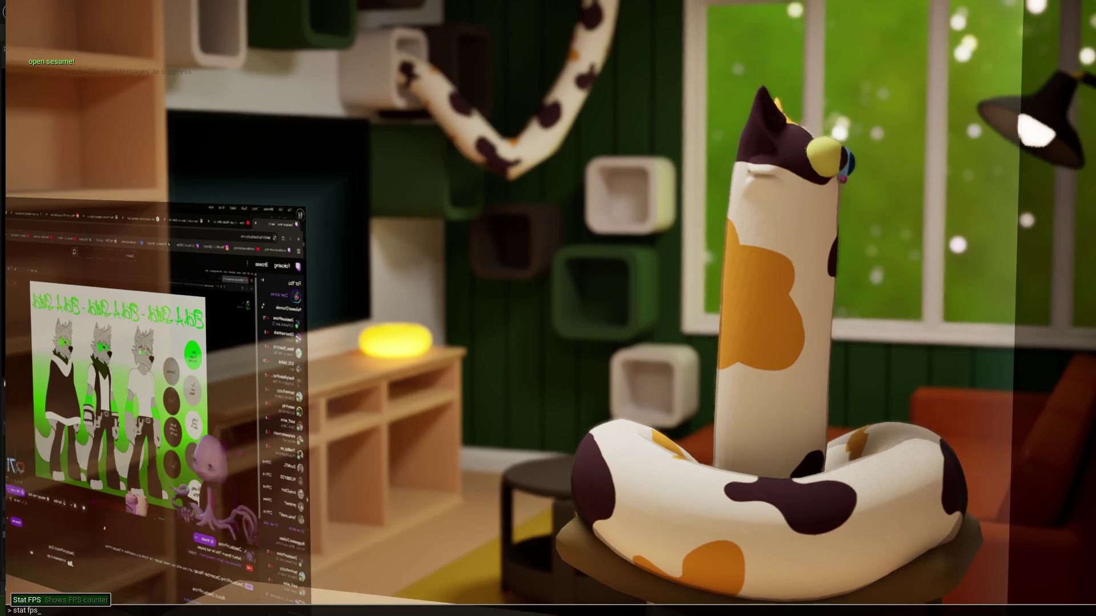
{"action": "key", "text": "Return"}
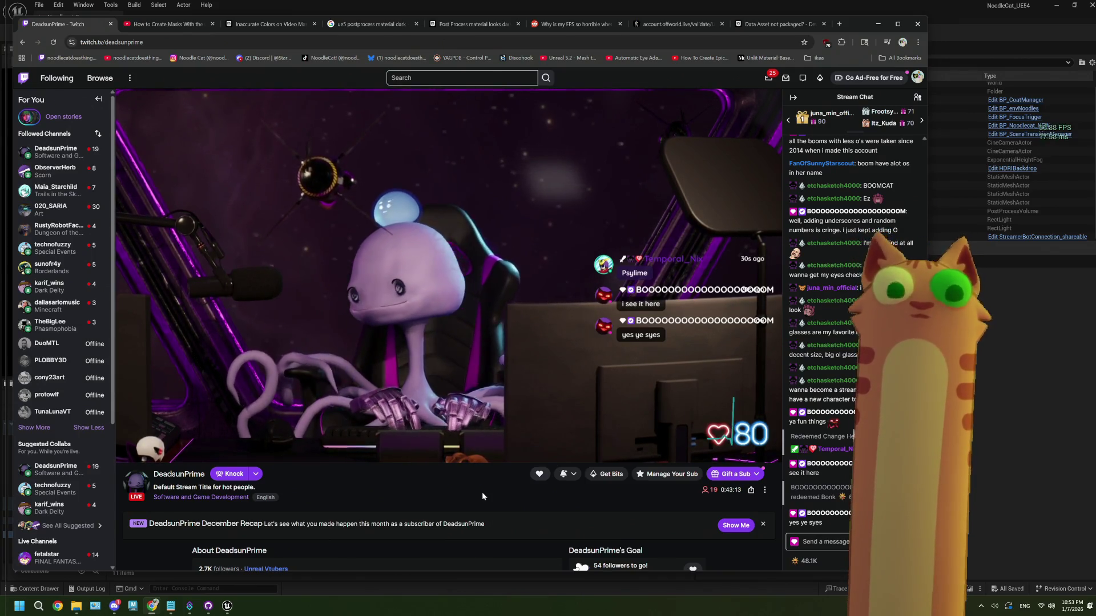
{"action": "left_click", "coordinate": [170, 606]}
Delete the 'test streamerbot export' line, keeping the make more presets items
{"action": "left_click_drag", "start_coordinate": [287, 313], "coordinate": [46, 315]}
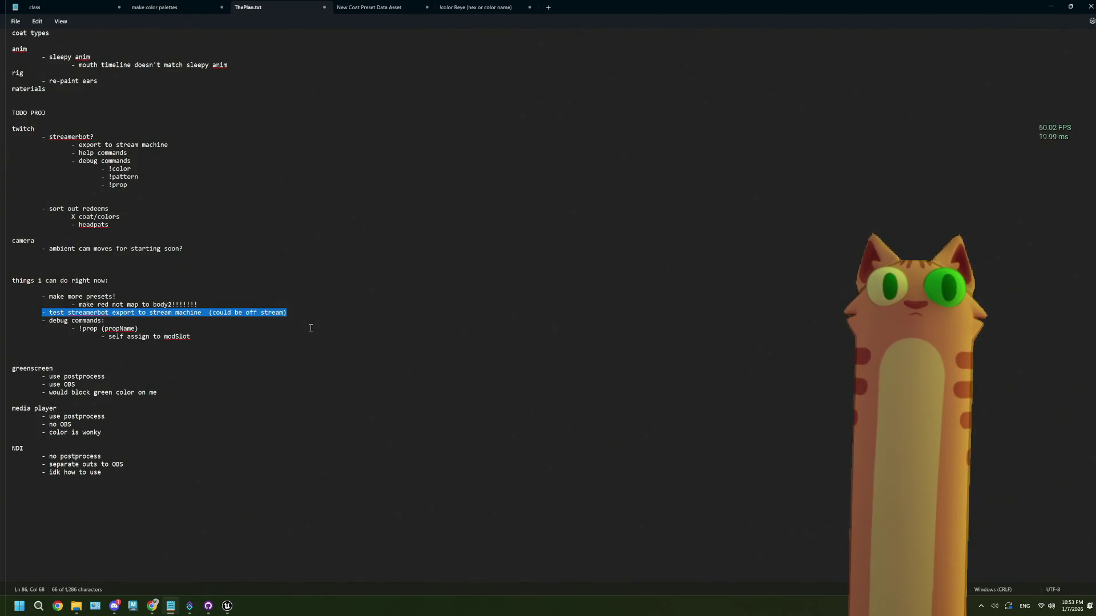
{"action": "key", "text": "BackSpace"}
{"action": "key", "text": "BackSpace"}
{"action": "key", "text": "BackSpace"}
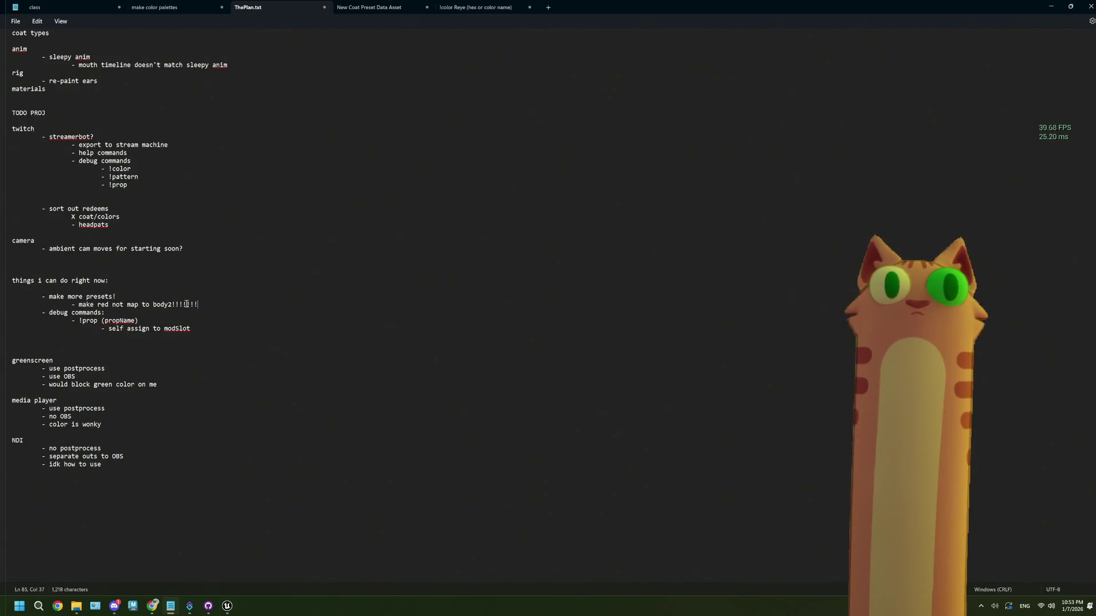
{"action": "left_click_drag", "start_coordinate": [197, 304], "coordinate": [79, 304]}
{"action": "mouse_move", "coordinate": [197, 308]}
{"action": "left_mouse_down"}
{"action": "mouse_move", "coordinate": [69, 304]}
{"action": "mouse_move", "coordinate": [223, 302]}
{"action": "mouse_move", "coordinate": [50, 297]}
{"action": "left_mouse_up"}
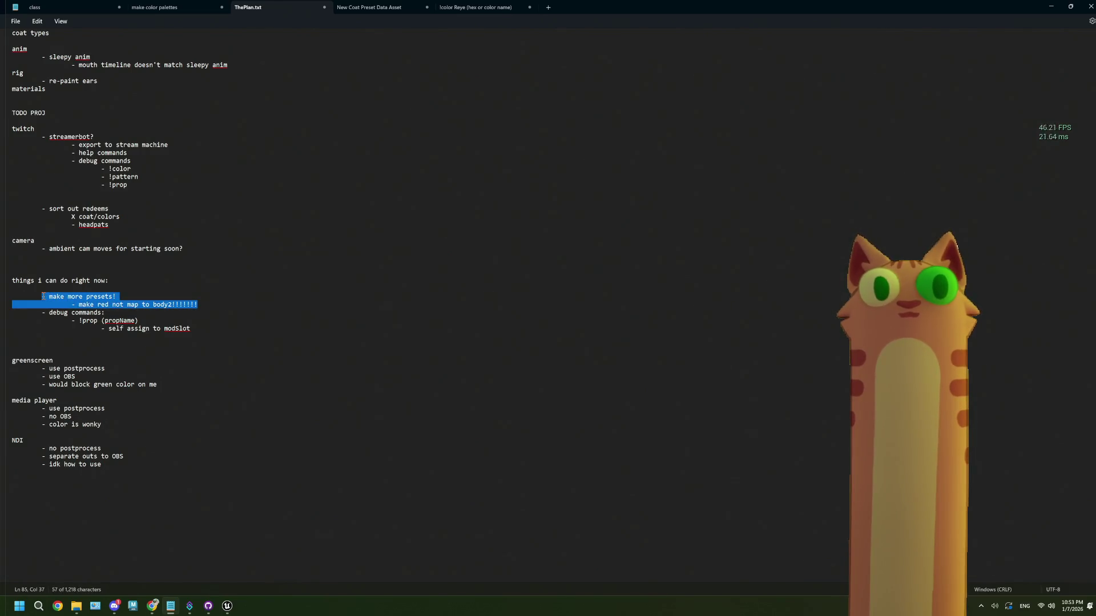
{"action": "left_click", "coordinate": [119, 297]}
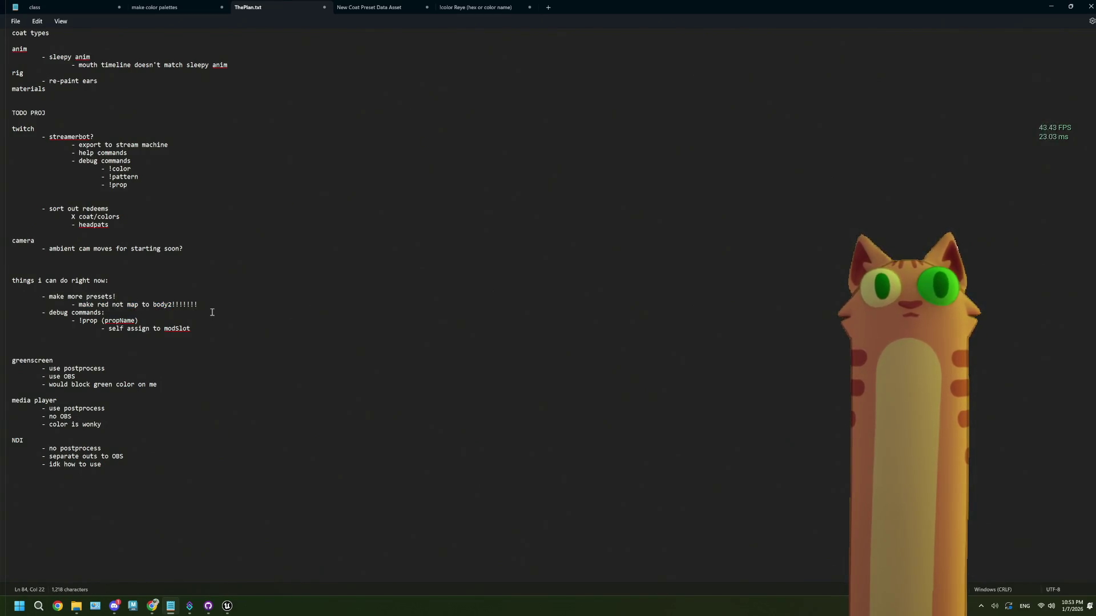
Review the help commands, !color and !pattern entries, leaving them unchanged
{"action": "scroll", "coordinate": [175, 276], "scroll_direction": "up", "scroll_amount": 1}
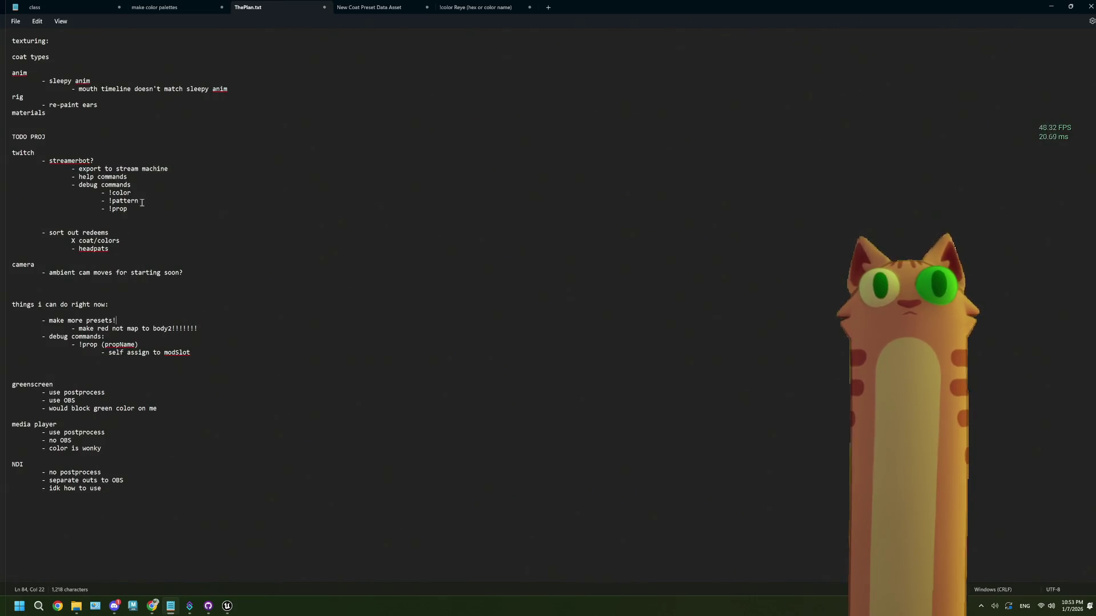
{"action": "left_click_drag", "start_coordinate": [109, 200], "coordinate": [108, 193]}
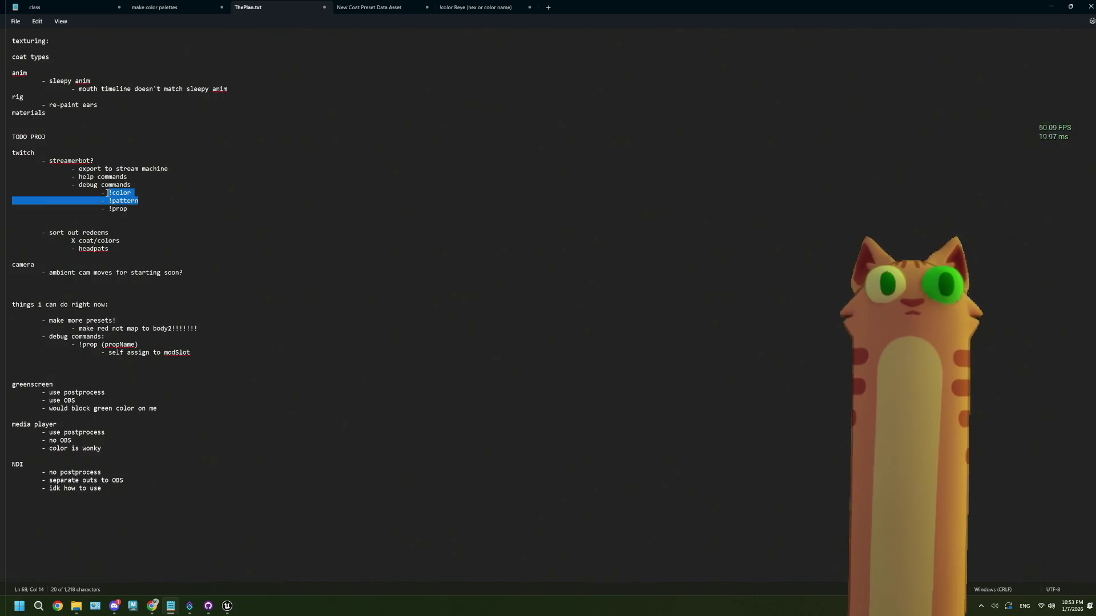
{"action": "left_click", "coordinate": [142, 177]}
{"action": "mouse_move", "coordinate": [129, 177]}
{"action": "left_mouse_down"}
{"action": "mouse_move", "coordinate": [69, 176]}
{"action": "mouse_move", "coordinate": [143, 178]}
{"action": "mouse_move", "coordinate": [79, 177]}
{"action": "left_mouse_up"}
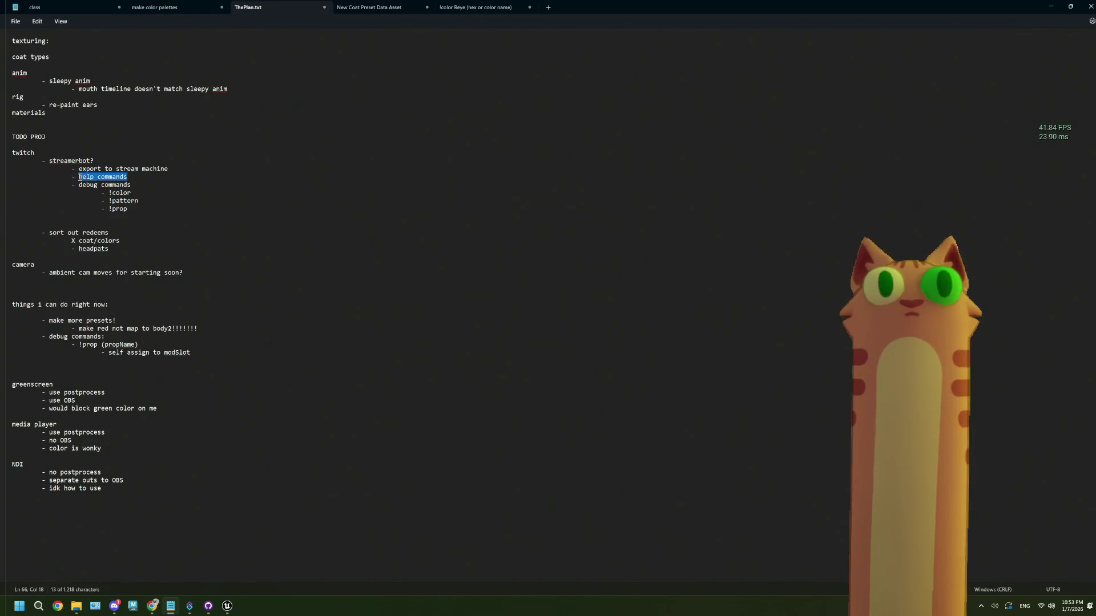
{"action": "left_click_drag", "start_coordinate": [139, 201], "coordinate": [110, 192]}
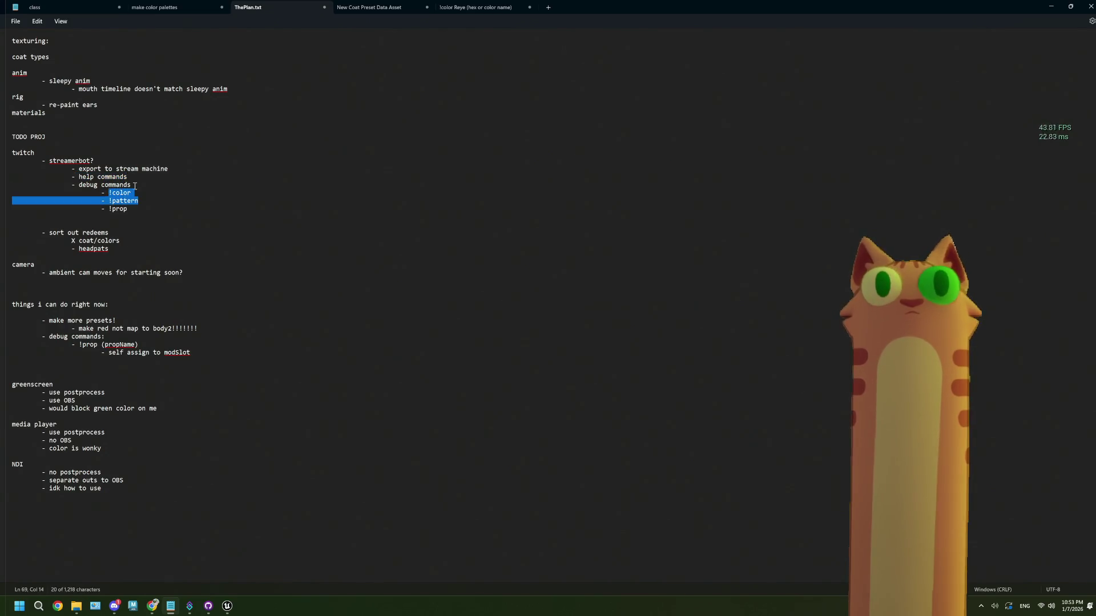
{"action": "left_click", "coordinate": [182, 162]}
Delete the '- export to stream machine' line from the TODO list
{"action": "scroll", "coordinate": [184, 189], "scroll_direction": "up", "scroll_amount": 1}
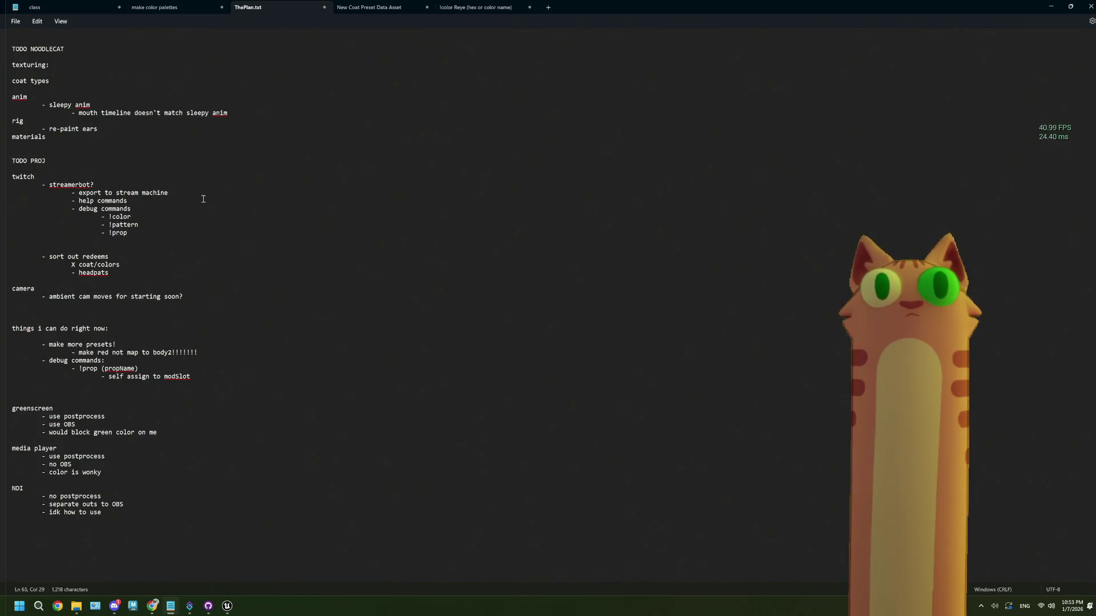
{"action": "scroll", "coordinate": [203, 199], "scroll_direction": "up", "scroll_amount": 3}
{"action": "scroll", "coordinate": [182, 211], "scroll_direction": "down", "scroll_amount": 2}
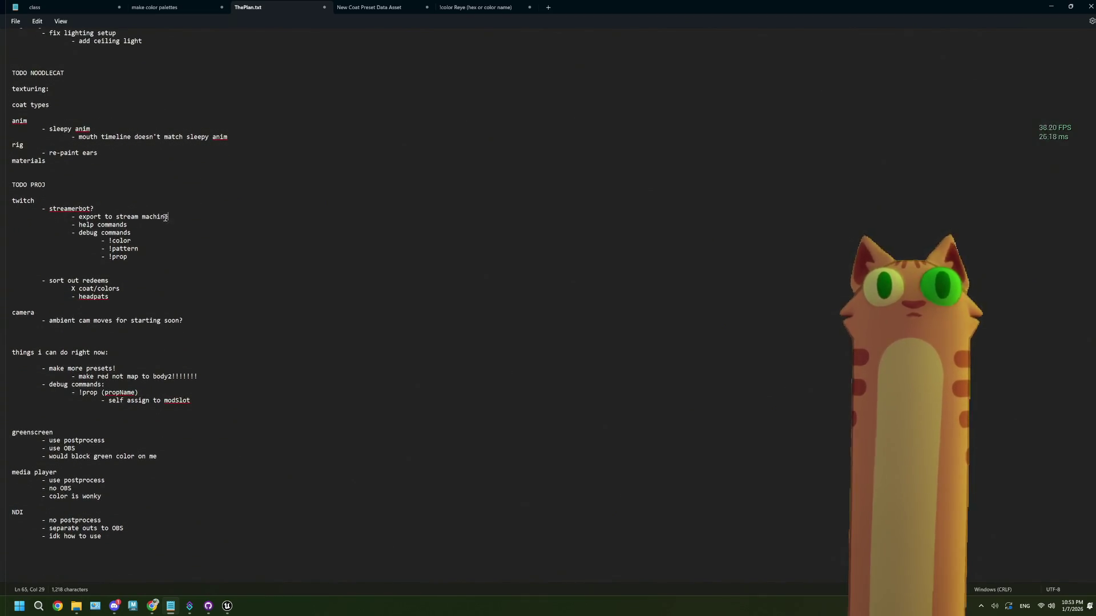
{"action": "left_click_drag", "start_coordinate": [178, 216], "coordinate": [4, 216]}
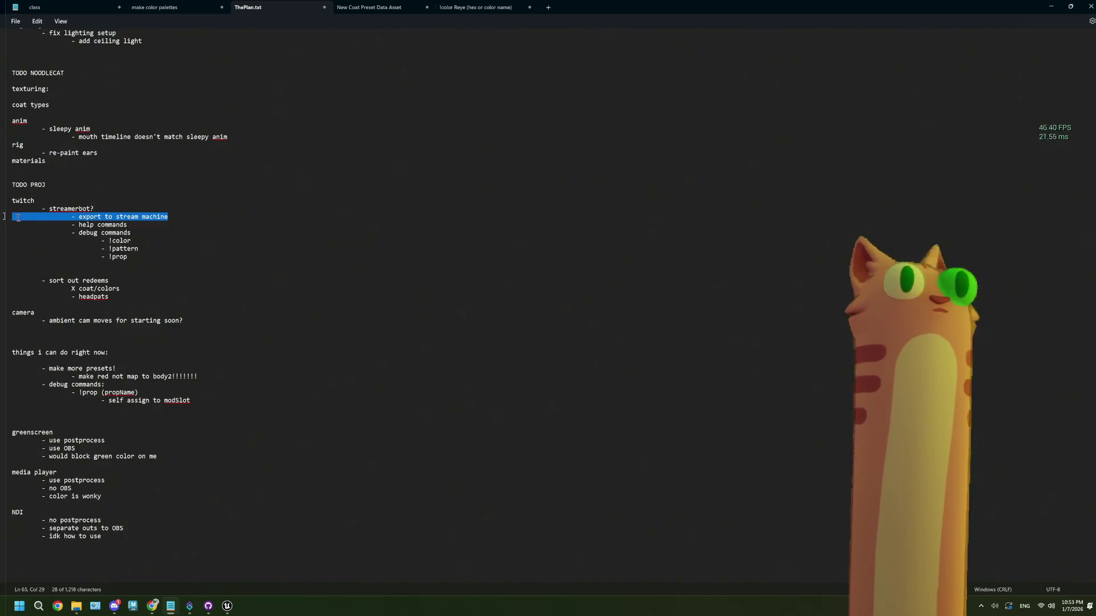
{"action": "key", "text": "BackSpace"}
{"action": "key", "text": "BackSpace"}
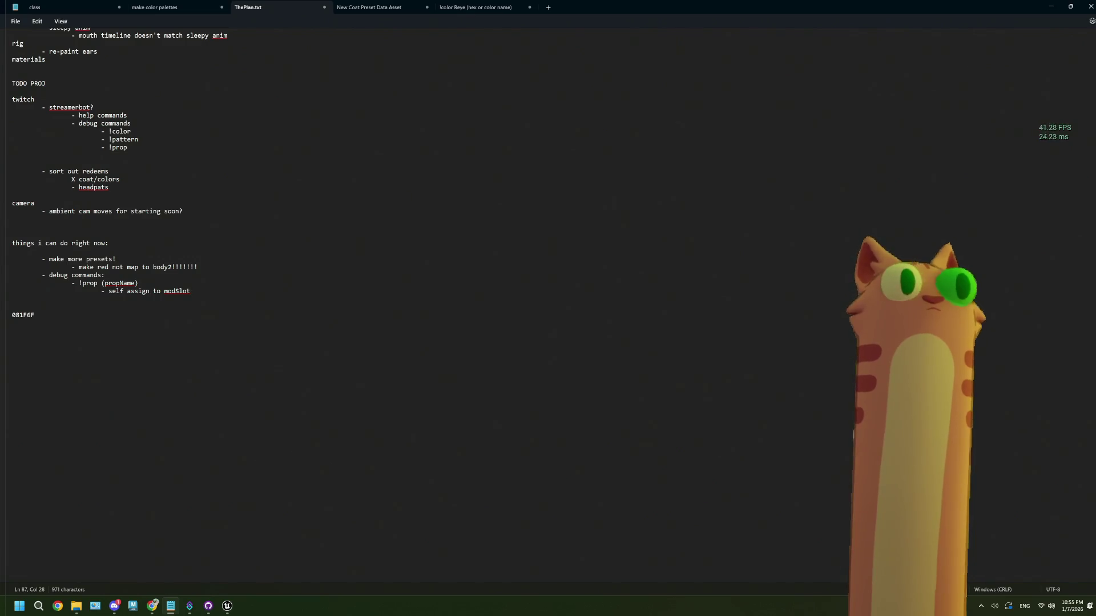
{"action": "scroll", "coordinate": [53, 325], "scroll_direction": "up", "scroll_amount": 10}
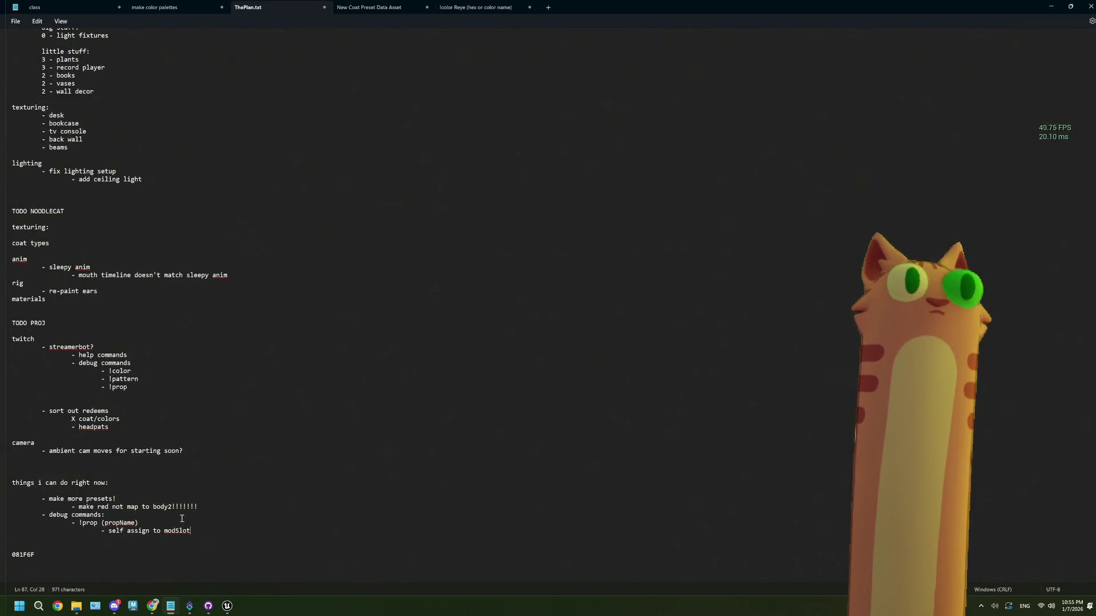
{"action": "scroll", "coordinate": [182, 518], "scroll_direction": "up", "scroll_amount": 8}
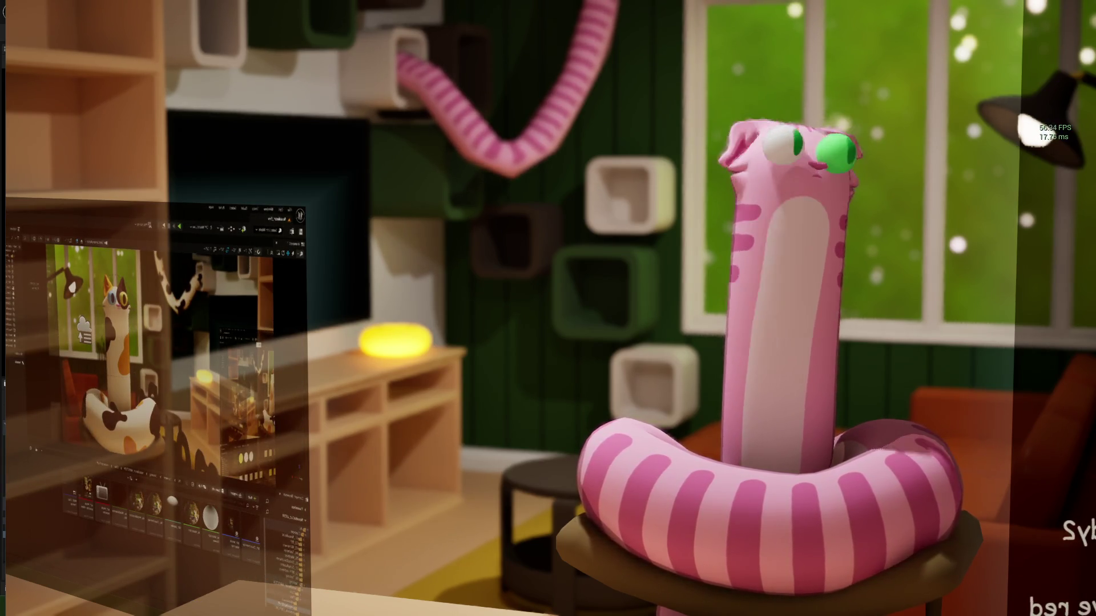
Quit the running cat game, returning to the Noodlecat_Env level in the editor
{"action": "key", "text": "Escape"}
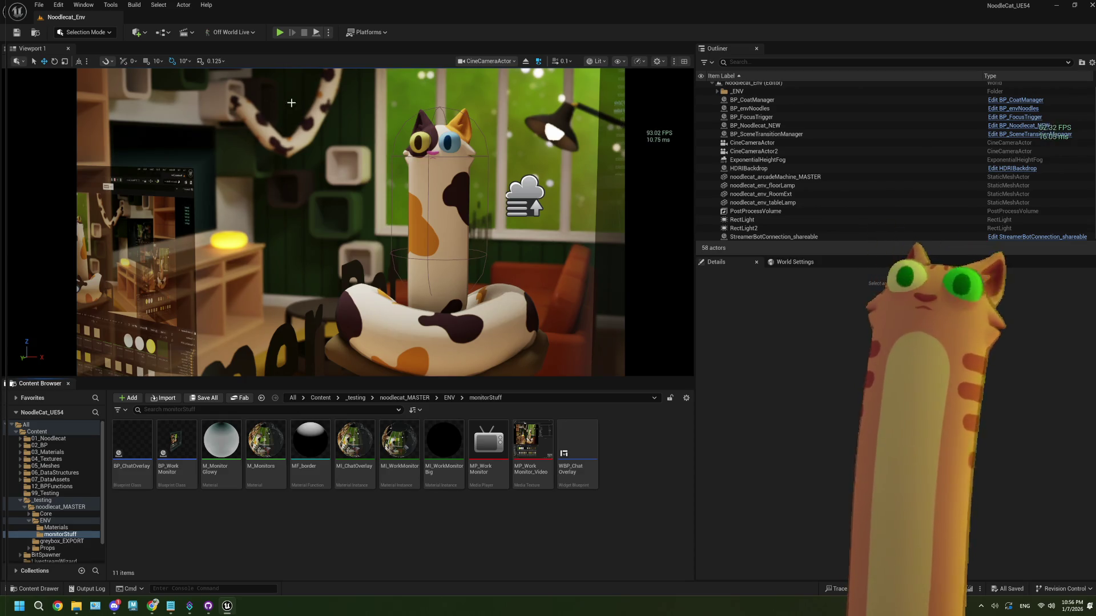
Tick Nanite under Engine - Rendering in Project Settings, found by searching 'nan'
{"action": "left_click", "coordinate": [58, 4]}
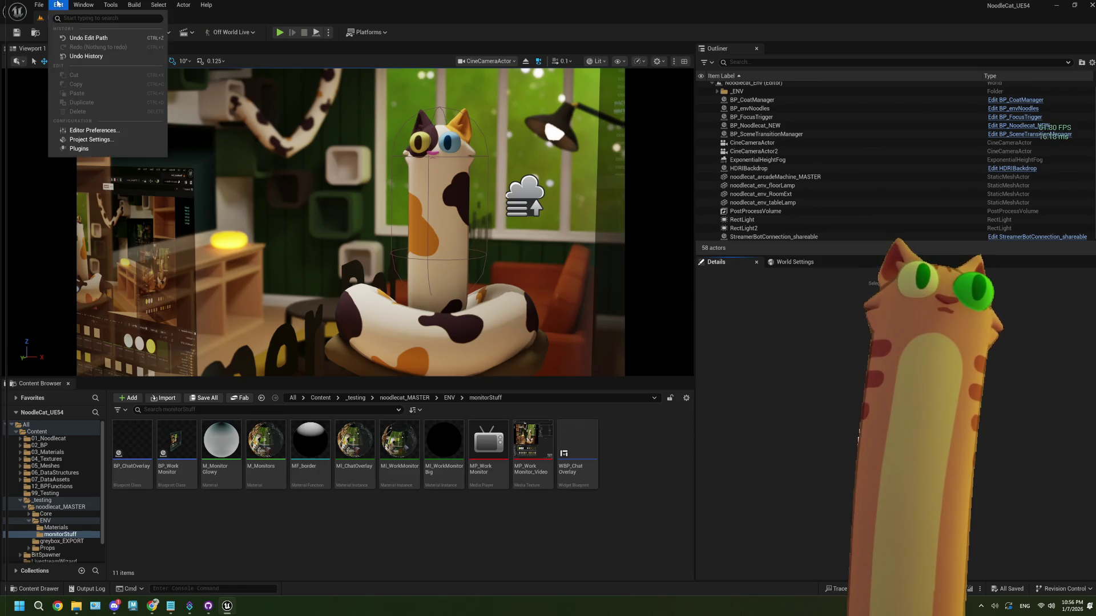
{"action": "left_click", "coordinate": [90, 139]}
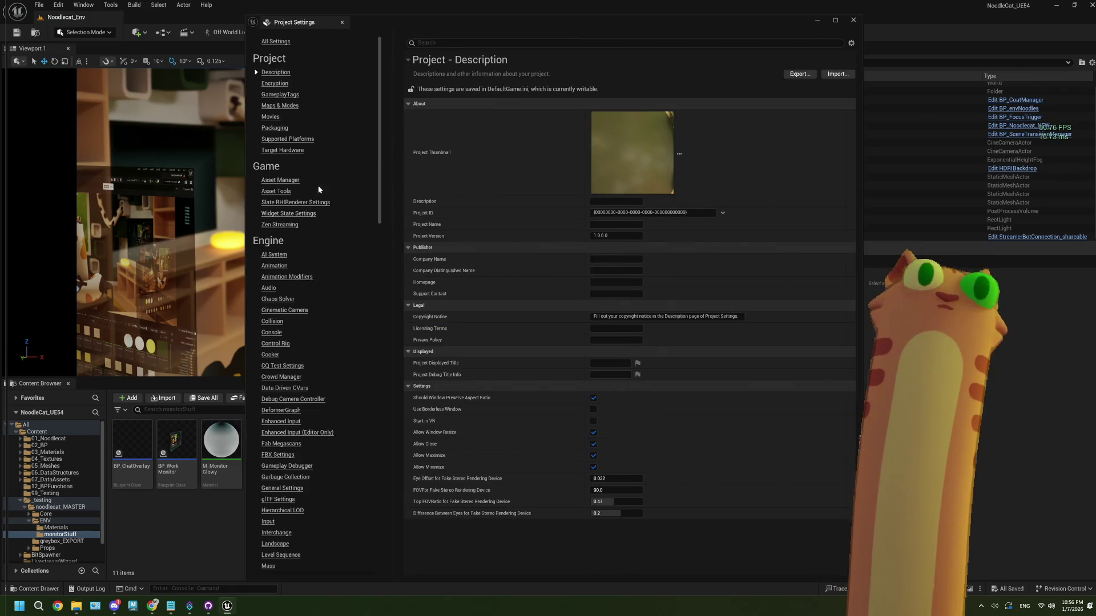
{"action": "left_click", "coordinate": [487, 46]}
{"action": "type", "text": "nan"}
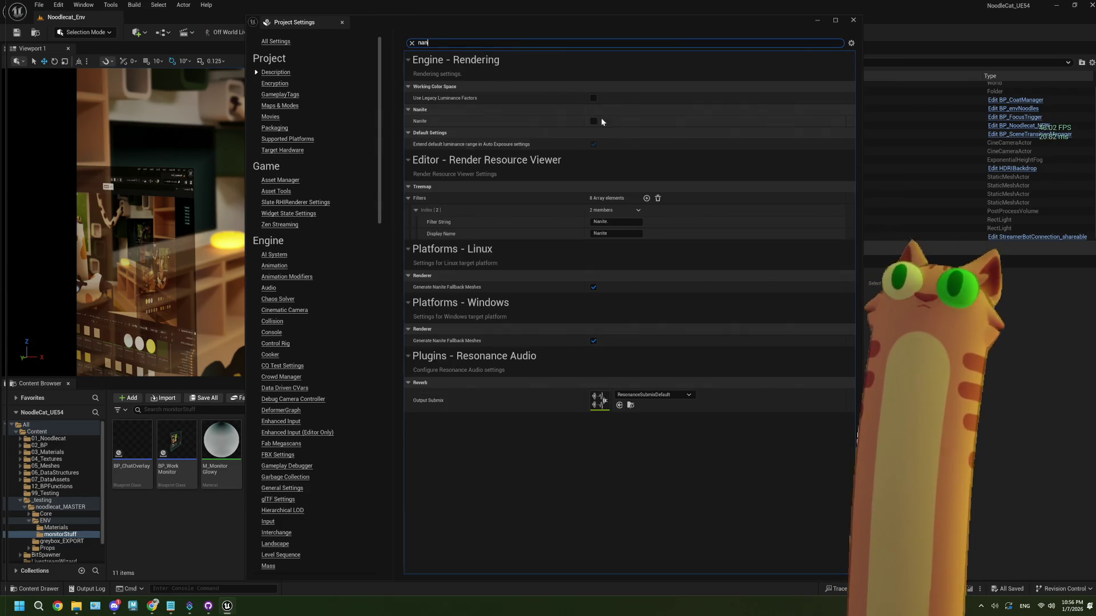
{"action": "left_click", "coordinate": [593, 122]}
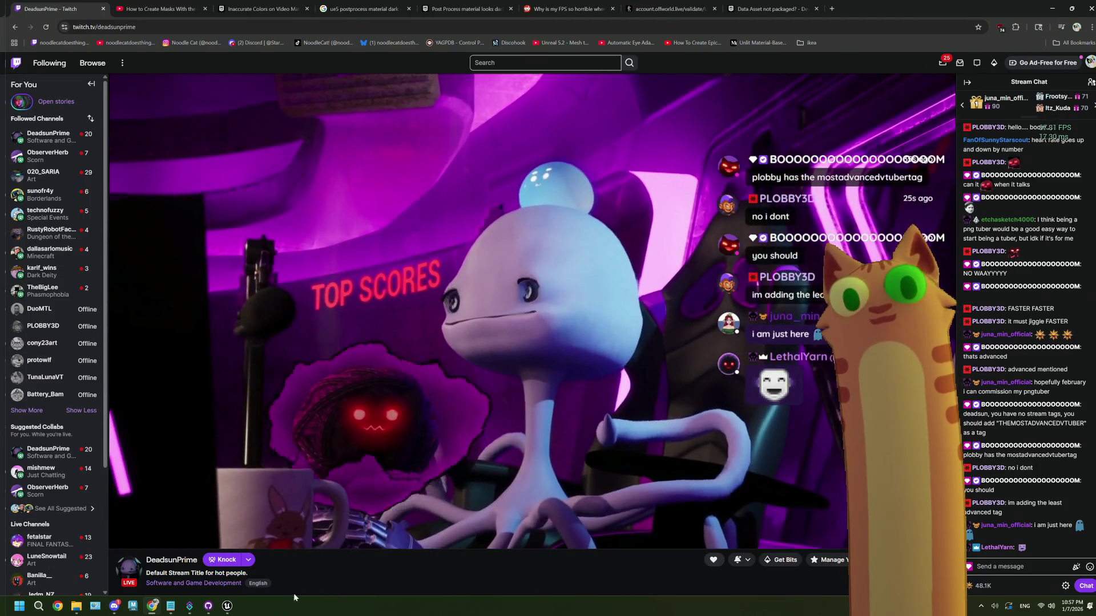
Bring the Unreal editor back in front of Twitch and close the Project Settings window
{"action": "mouse_move", "coordinate": [227, 606]}
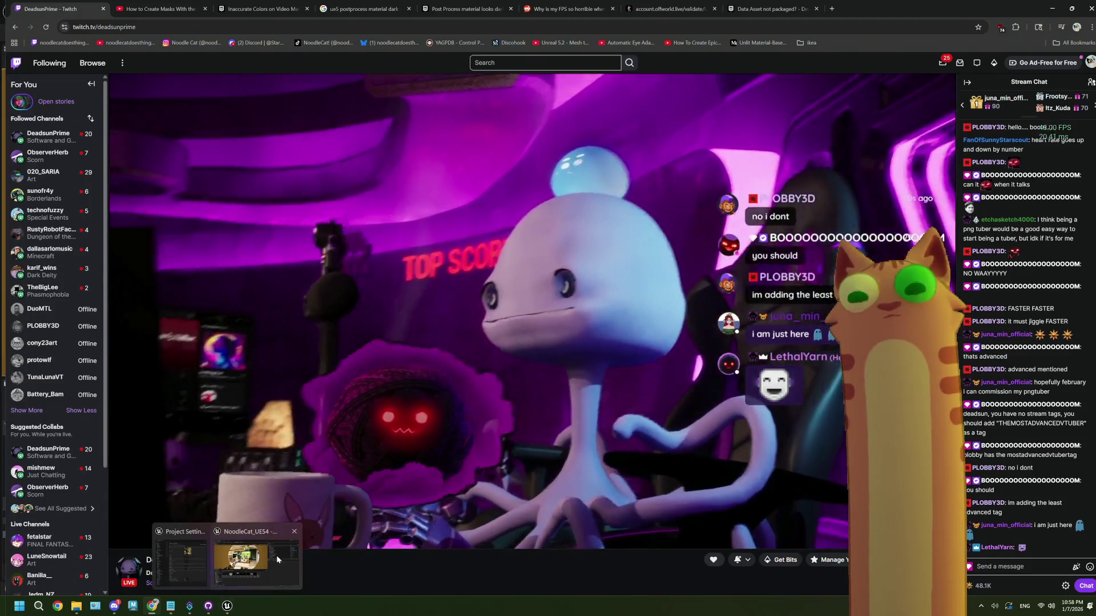
{"action": "left_click", "coordinate": [276, 556]}
{"action": "left_click", "coordinate": [854, 20]}
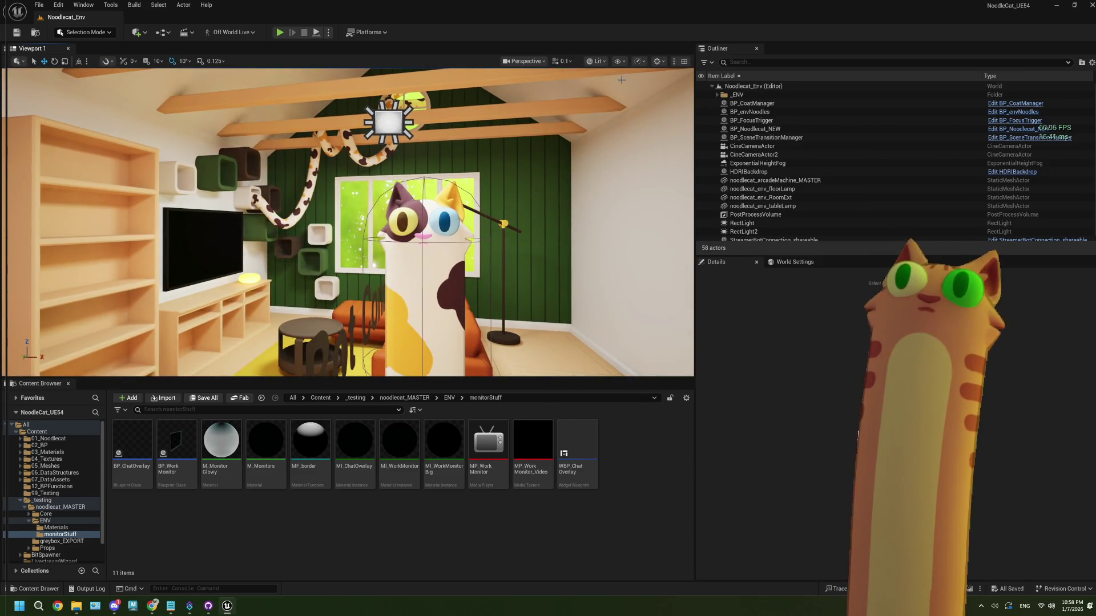
Turn on the FPS readout through Show > Viewport Stats
{"action": "left_click", "coordinate": [618, 61]}
{"action": "mouse_move", "coordinate": [638, 108]}
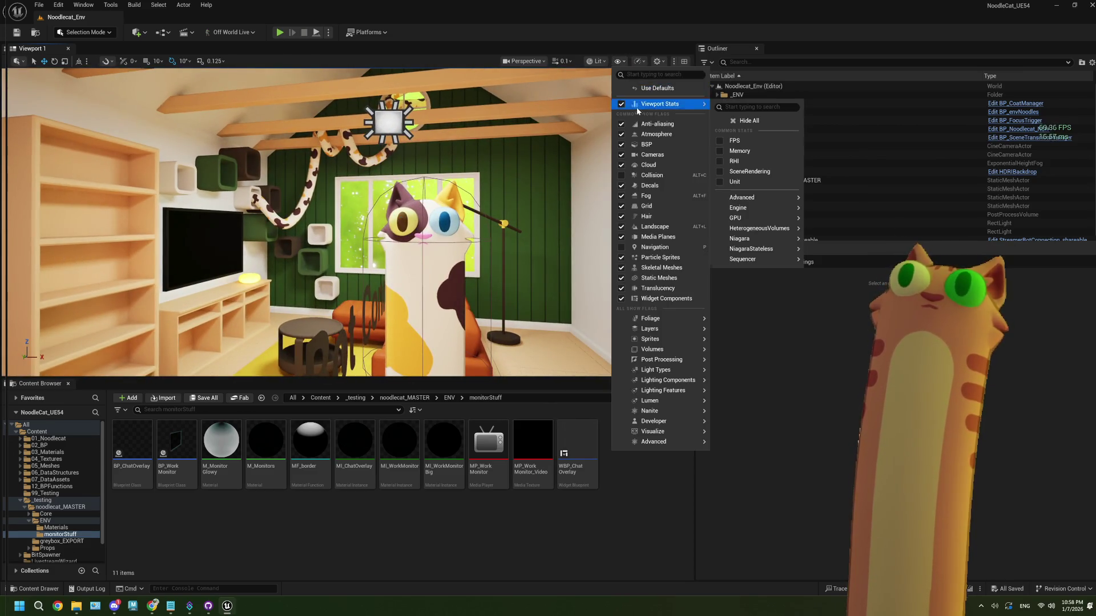
{"action": "left_click", "coordinate": [735, 140]}
{"action": "left_click", "coordinate": [509, 446]}
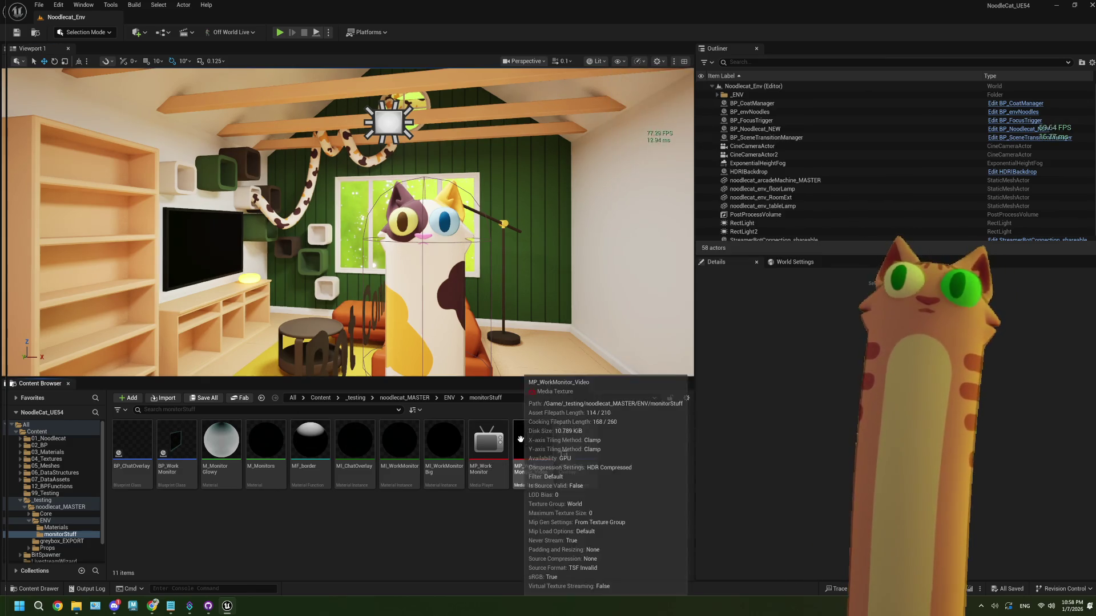
Play the level in the editor, click into the viewport, then stop with Esc
{"action": "left_click", "coordinate": [283, 34]}
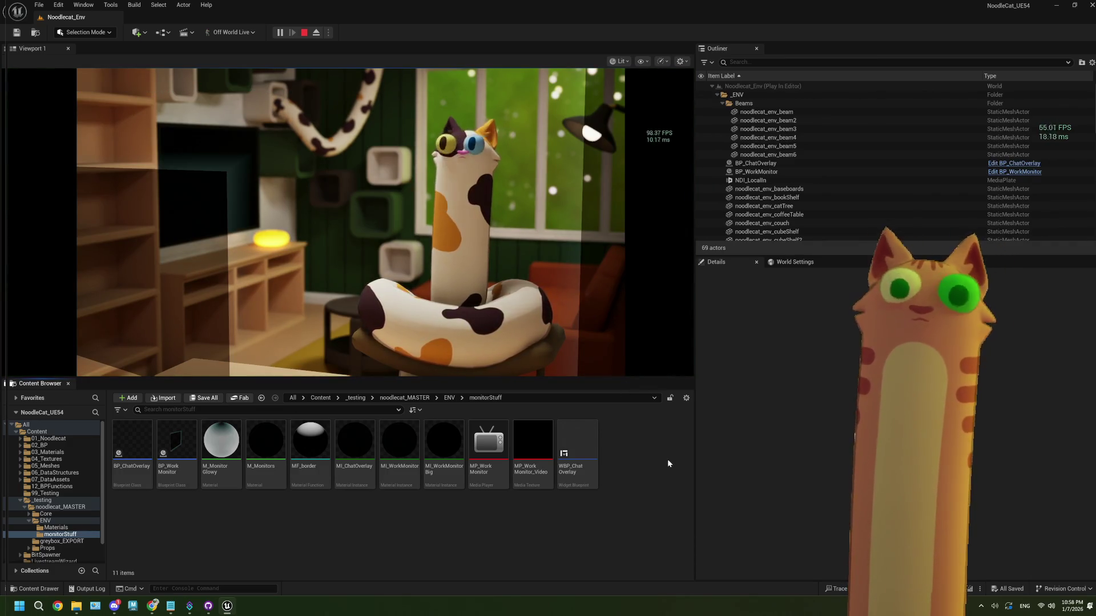
{"action": "left_click", "coordinate": [570, 362]}
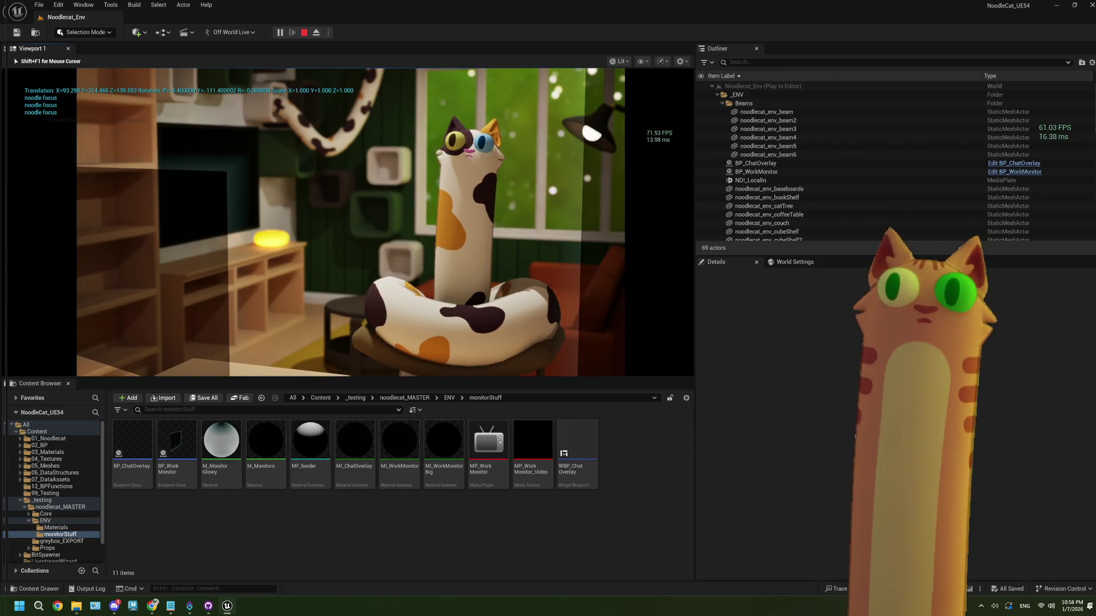
{"action": "key", "text": "Escape"}
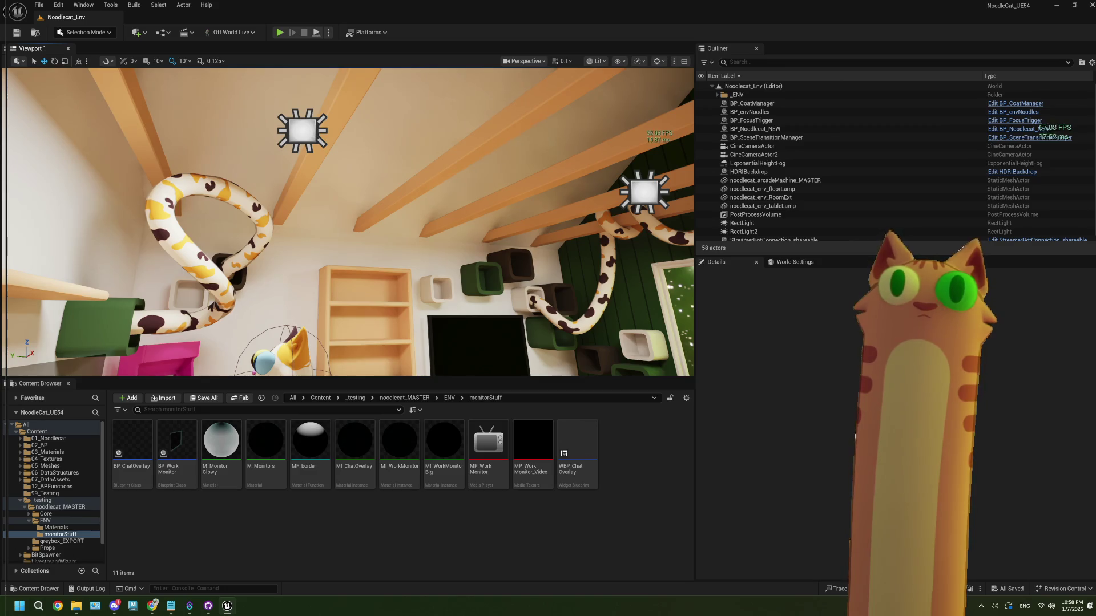
Select the main ceiling RectLight and drag its Intensity from 8.0 down to about 2.7 cd
{"action": "left_click", "coordinate": [301, 130]}
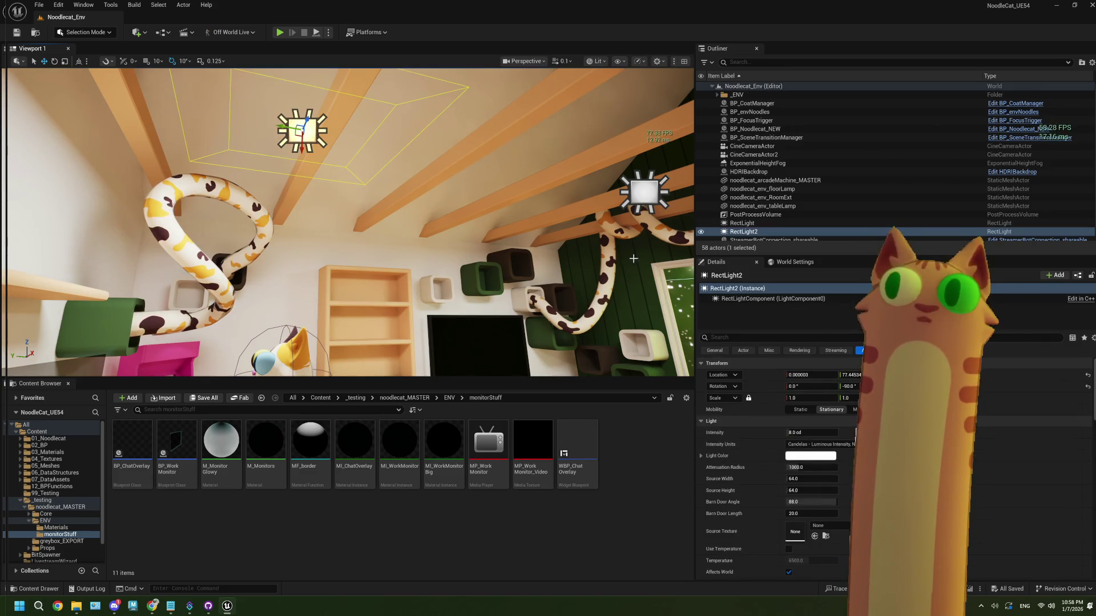
{"action": "double_click", "coordinate": [701, 233]}
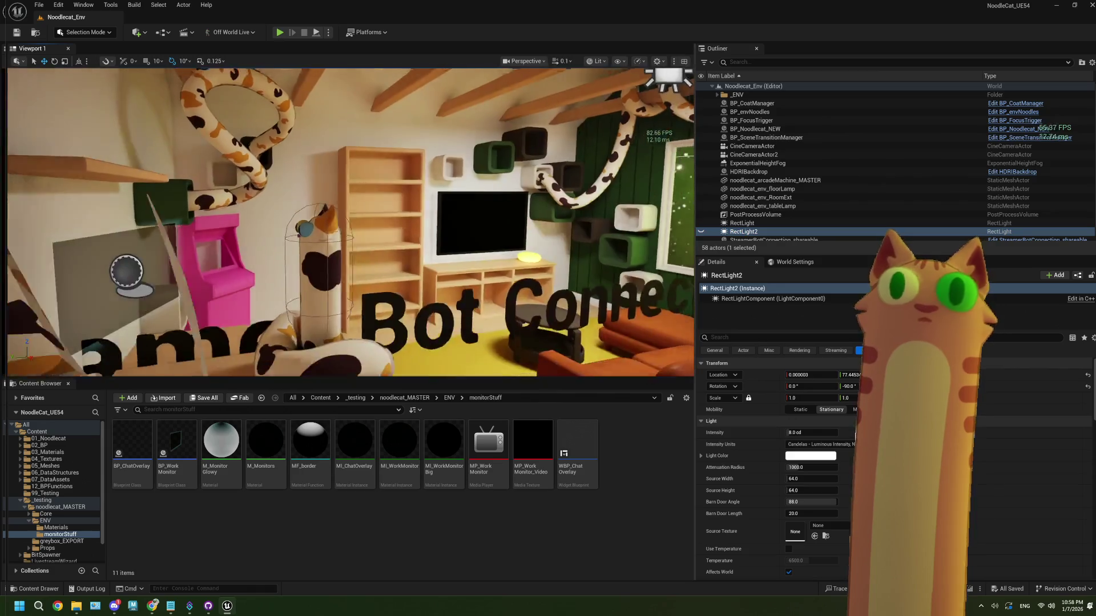
{"action": "scroll", "coordinate": [435, 224], "scroll_direction": "down", "scroll_amount": 10}
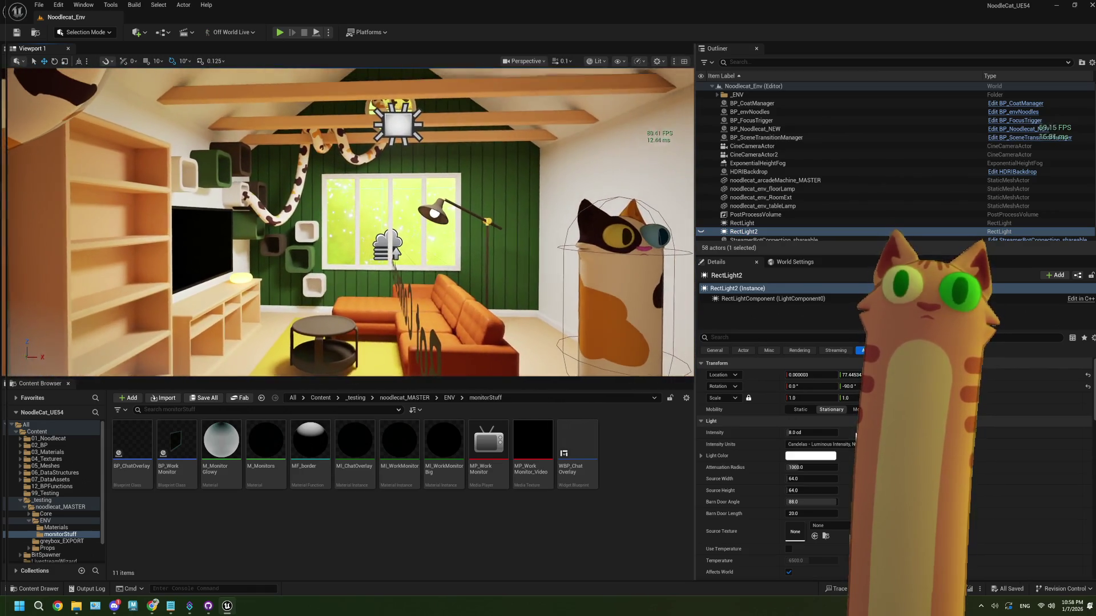
{"action": "scroll", "coordinate": [436, 223], "scroll_direction": "up", "scroll_amount": 1}
{"action": "left_click", "coordinate": [402, 118]}
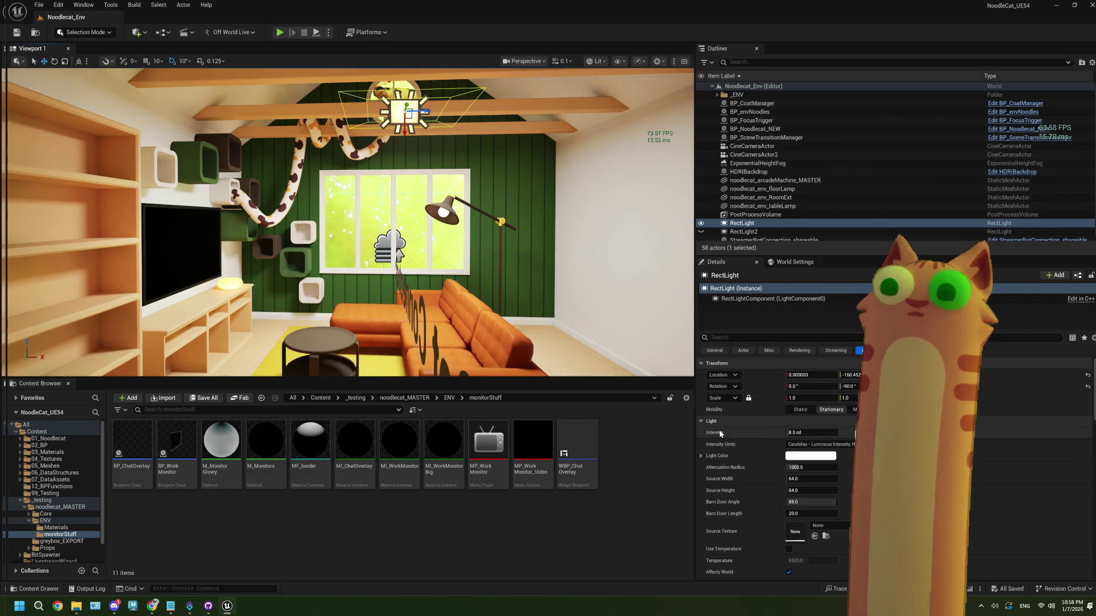
{"action": "left_click_drag", "start_coordinate": [811, 432], "coordinate": [785, 432]}
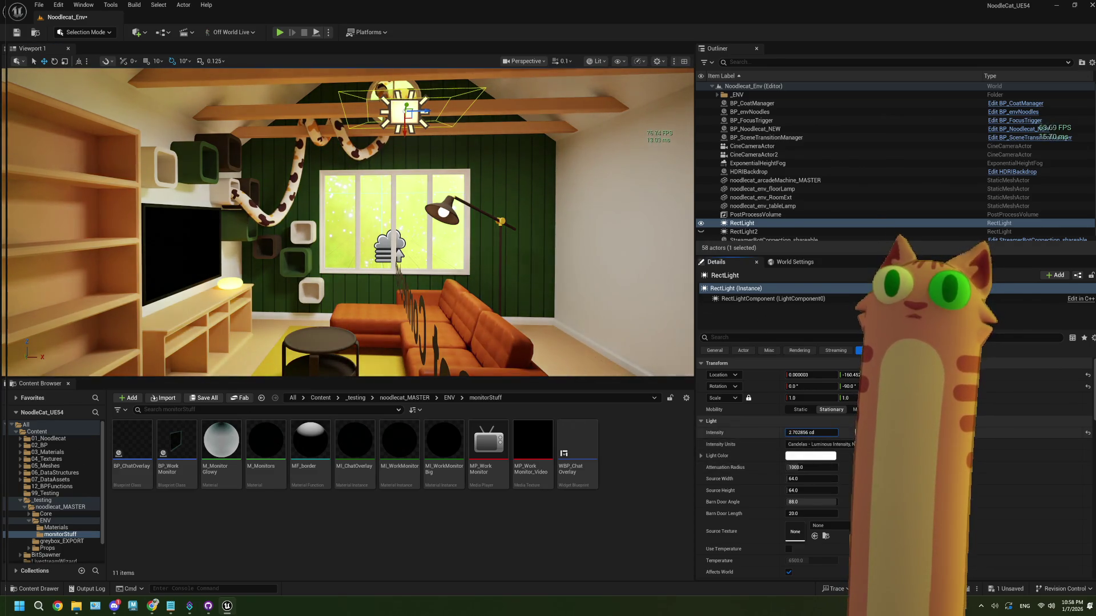
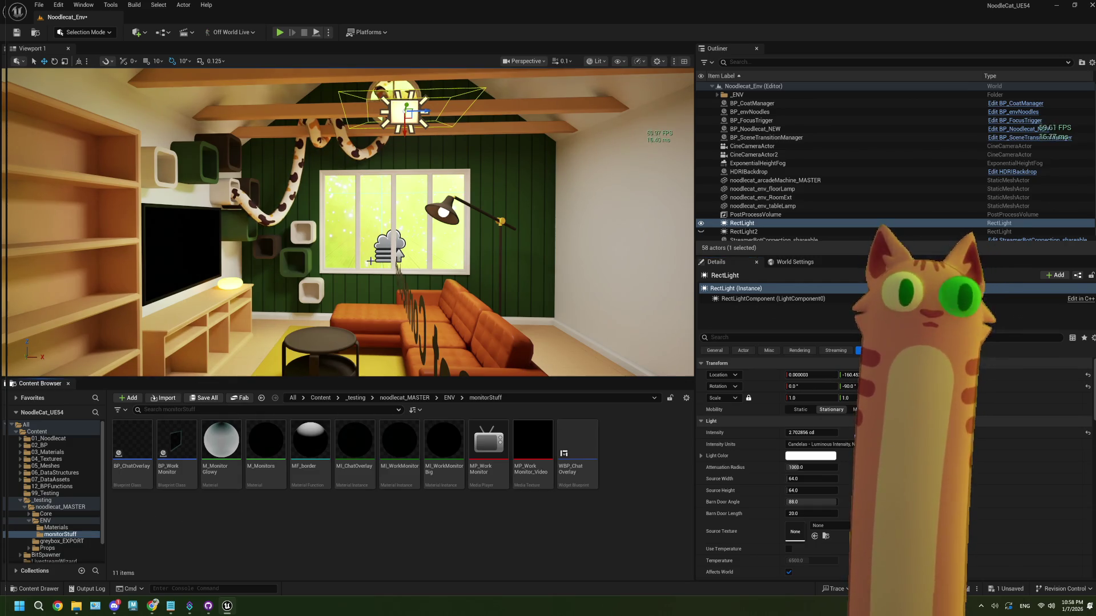
Browse the Content Browser to 01_Noodlecat > 02_BP > _testing > noodlecat_MASTER and close the BP_Noodlecat_NEW editor
{"action": "left_click", "coordinate": [60, 440]}
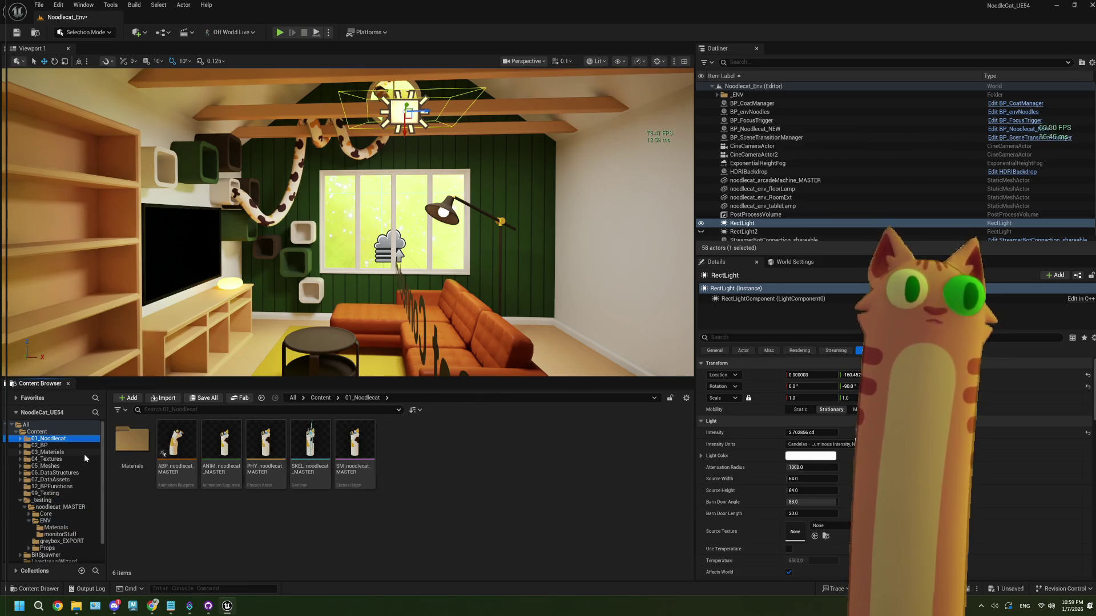
{"action": "left_click", "coordinate": [41, 446]}
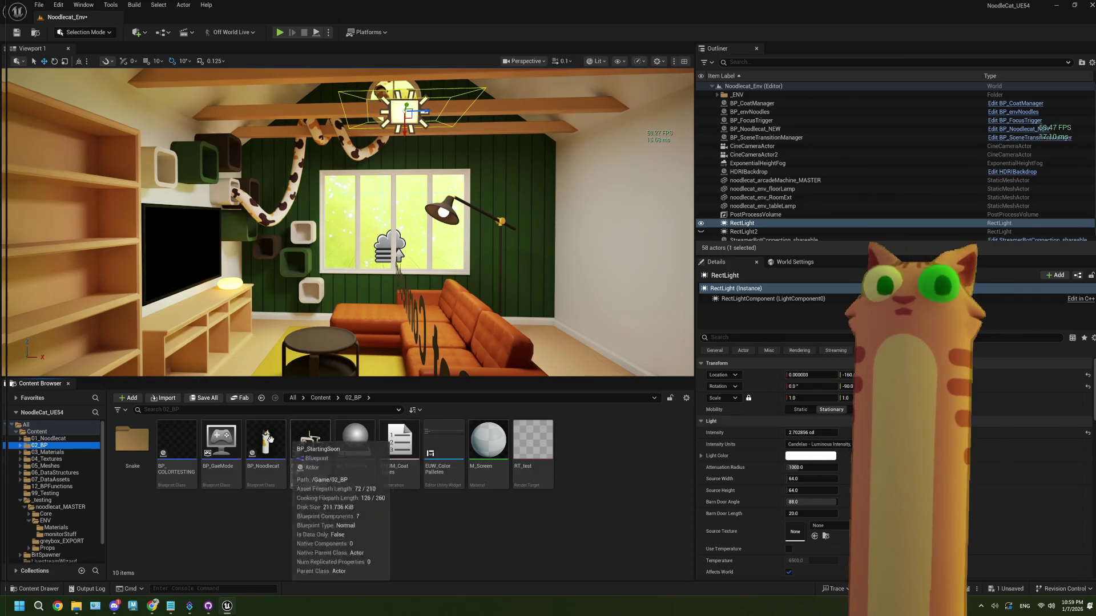
{"action": "left_click", "coordinate": [57, 505]}
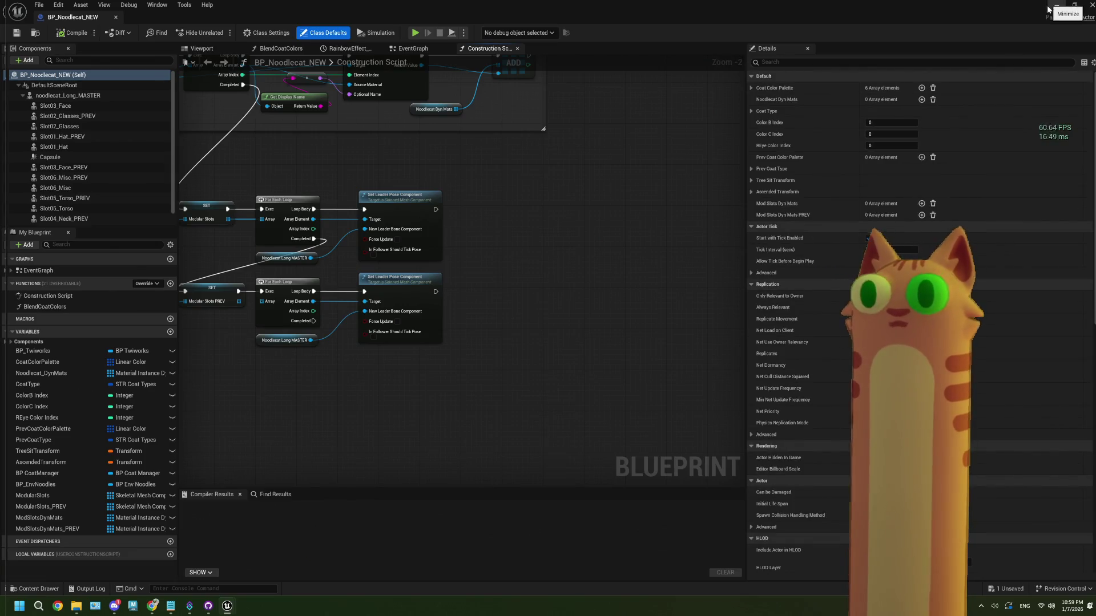
{"action": "left_click", "coordinate": [1056, 5]}
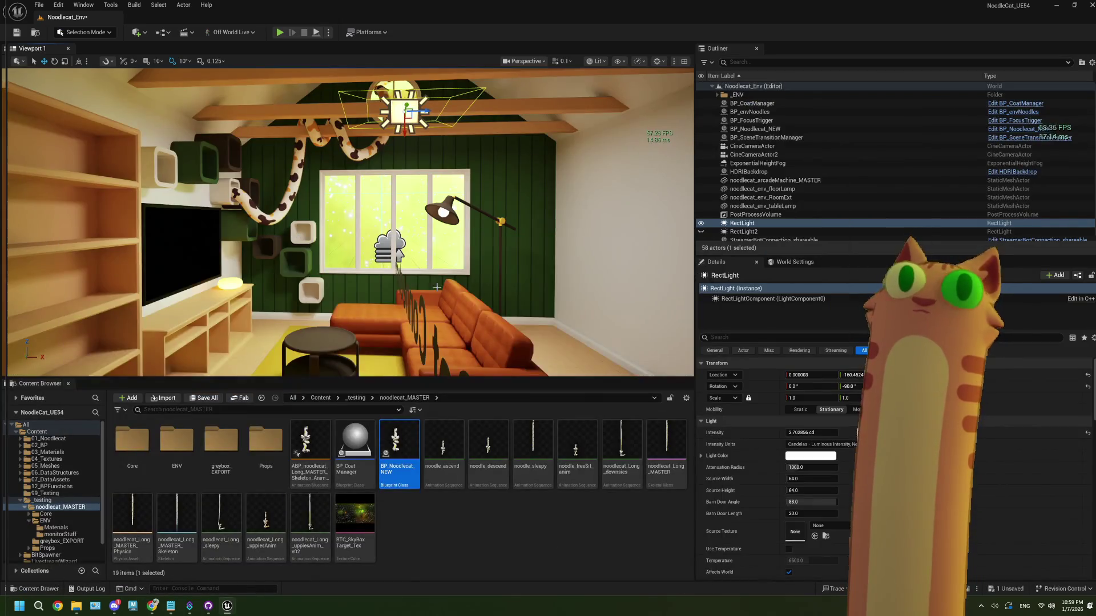
{"action": "left_click", "coordinate": [406, 243]}
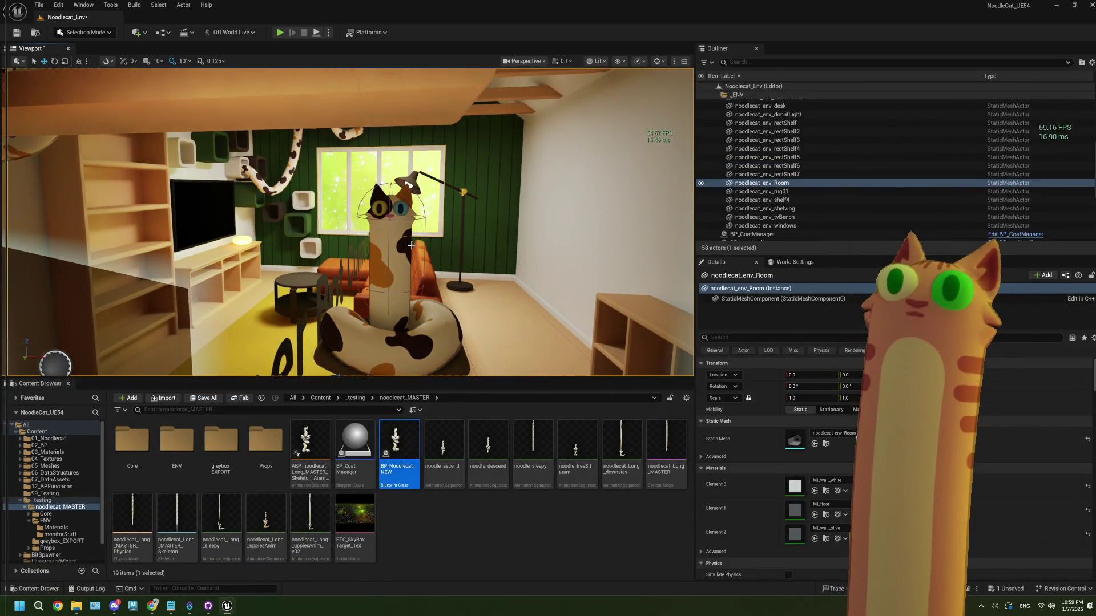
{"action": "left_click", "coordinate": [758, 310]}
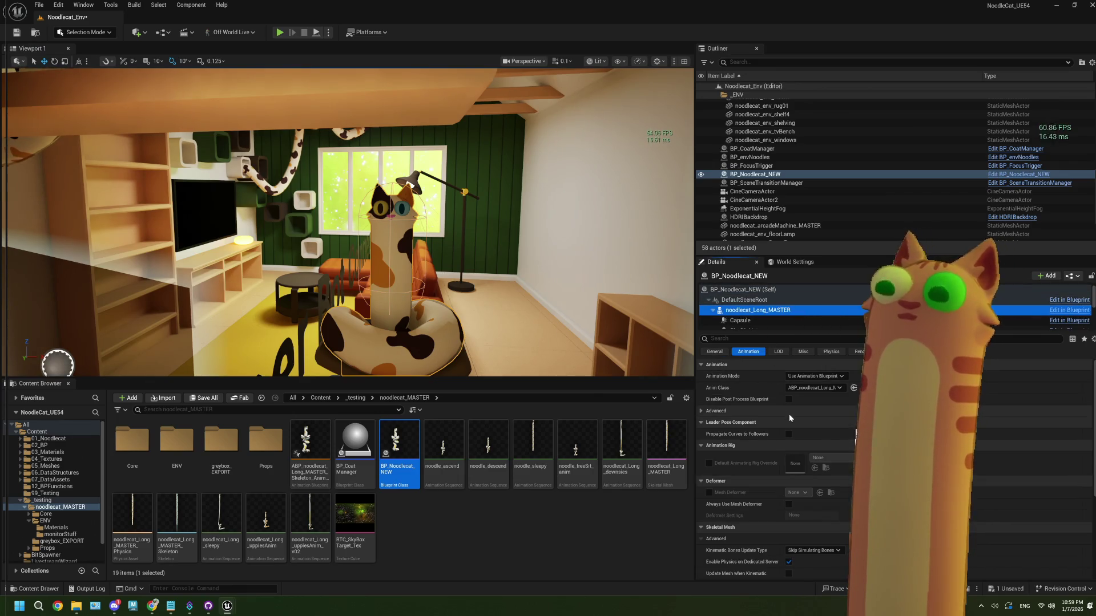
{"action": "left_click", "coordinate": [342, 176]}
{"action": "scroll", "coordinate": [816, 451], "scroll_direction": "down", "scroll_amount": 5}
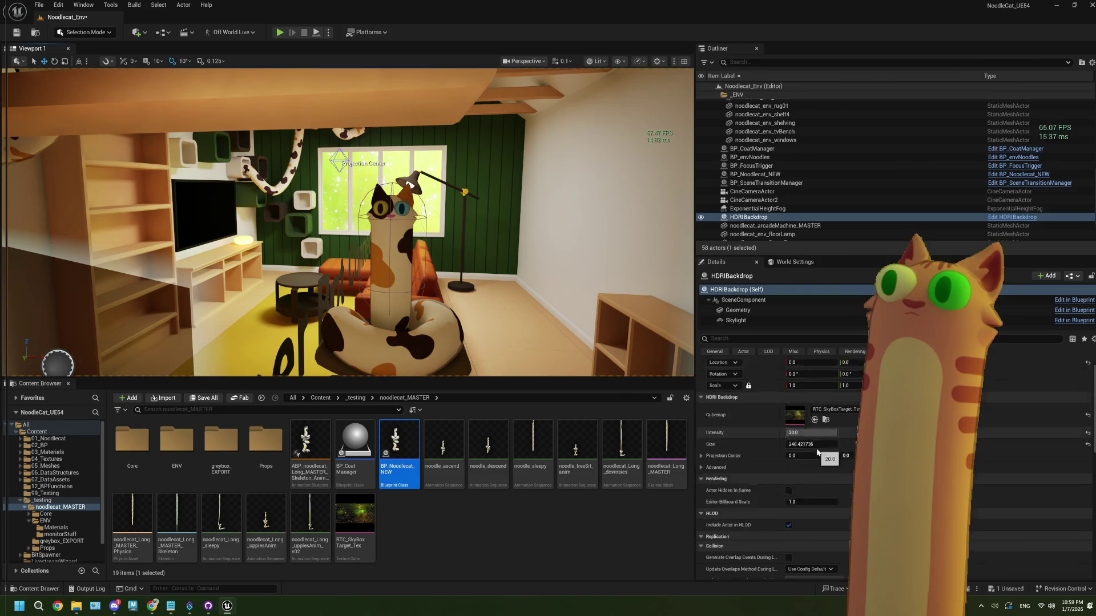
{"action": "scroll", "coordinate": [816, 449], "scroll_direction": "down", "scroll_amount": 10}
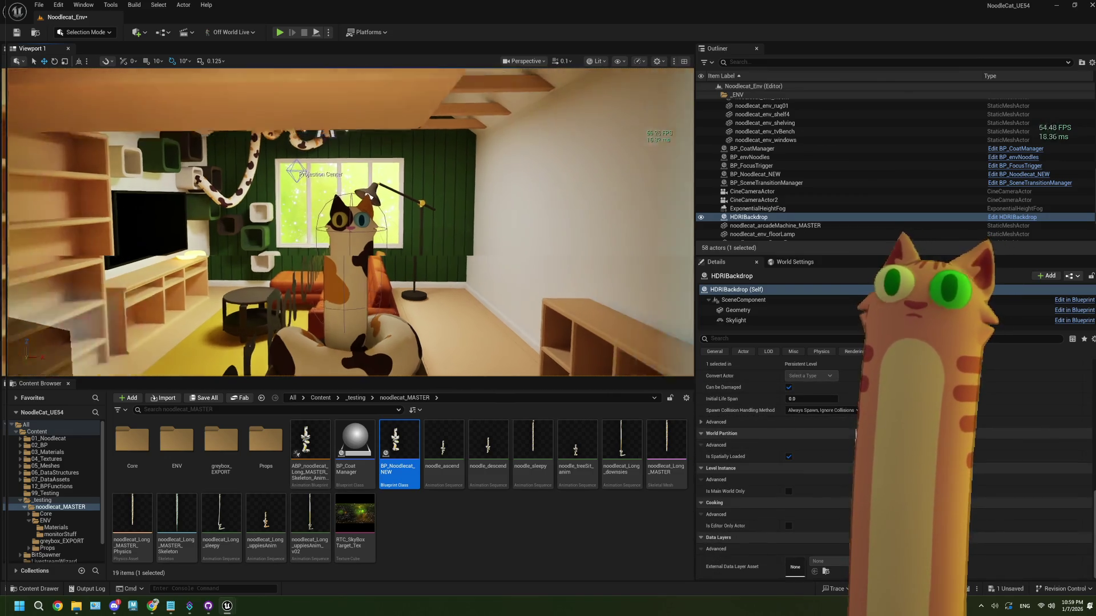
{"action": "double_click", "coordinate": [396, 447]}
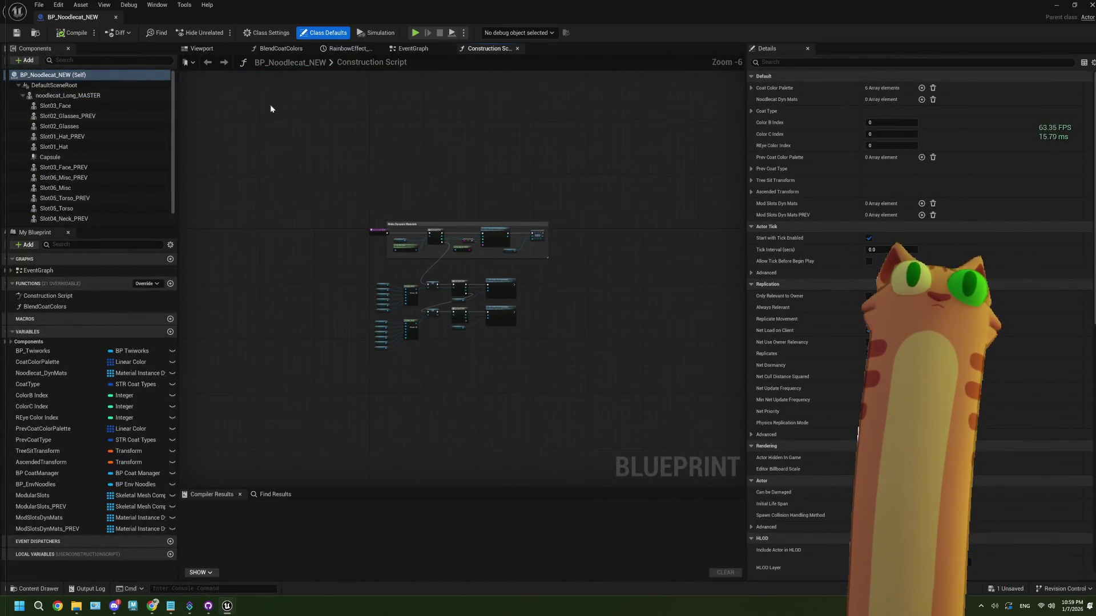
Look through BP_Noodlecat_NEW's EventGraph, panning to the For Each Loop node network
{"action": "left_click", "coordinate": [403, 49]}
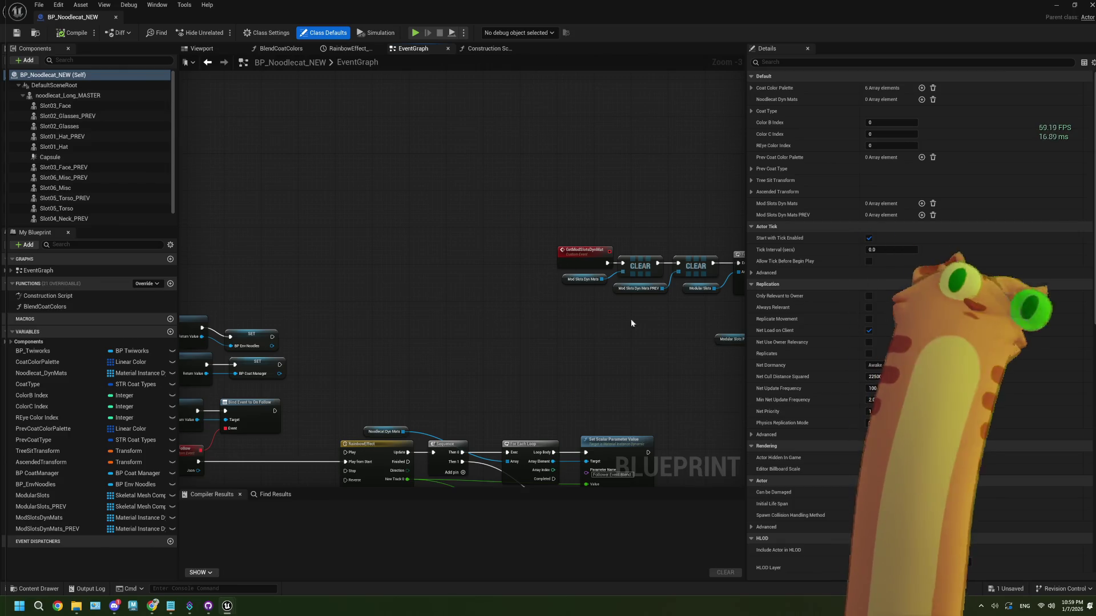
{"action": "scroll", "coordinate": [673, 301], "scroll_direction": "up", "scroll_amount": 3}
{"action": "left_click_drag", "start_coordinate": [635, 296], "coordinate": [568, 315]}
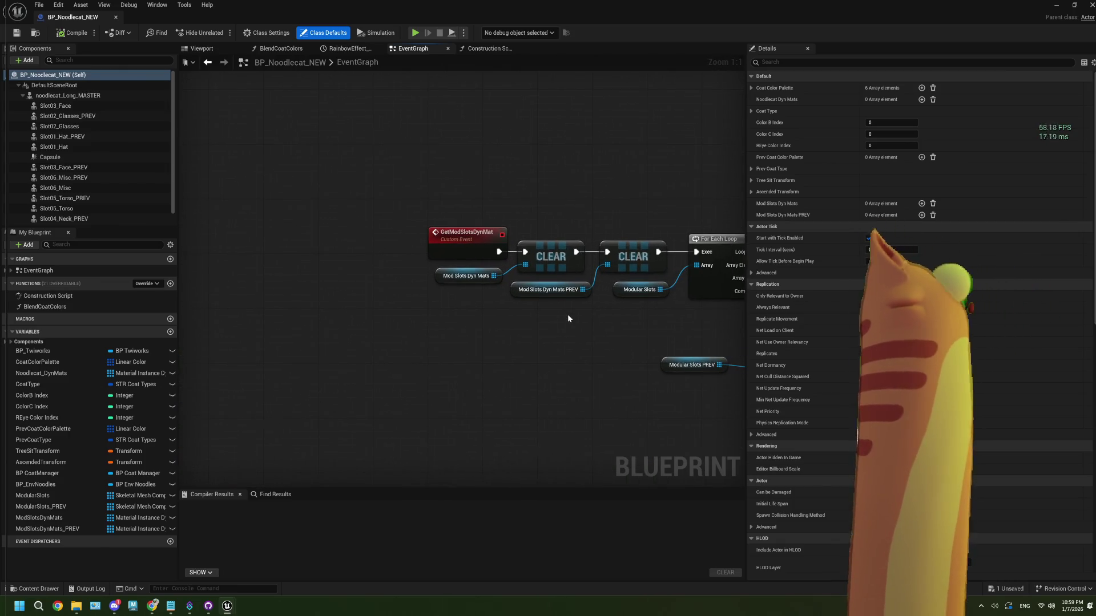
{"action": "scroll", "coordinate": [567, 314], "scroll_direction": "down", "scroll_amount": 5}
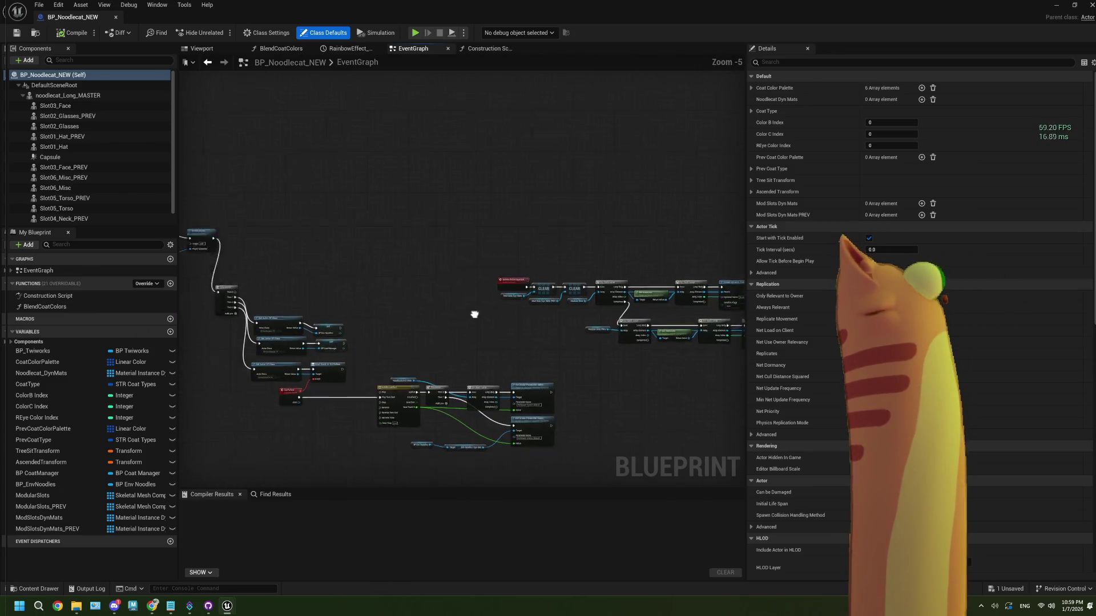
{"action": "mouse_move", "coordinate": [533, 319]}
{"action": "left_mouse_down"}
{"action": "mouse_move", "coordinate": [477, 311]}
{"action": "mouse_move", "coordinate": [401, 266]}
{"action": "mouse_move", "coordinate": [385, 274]}
{"action": "left_mouse_up"}
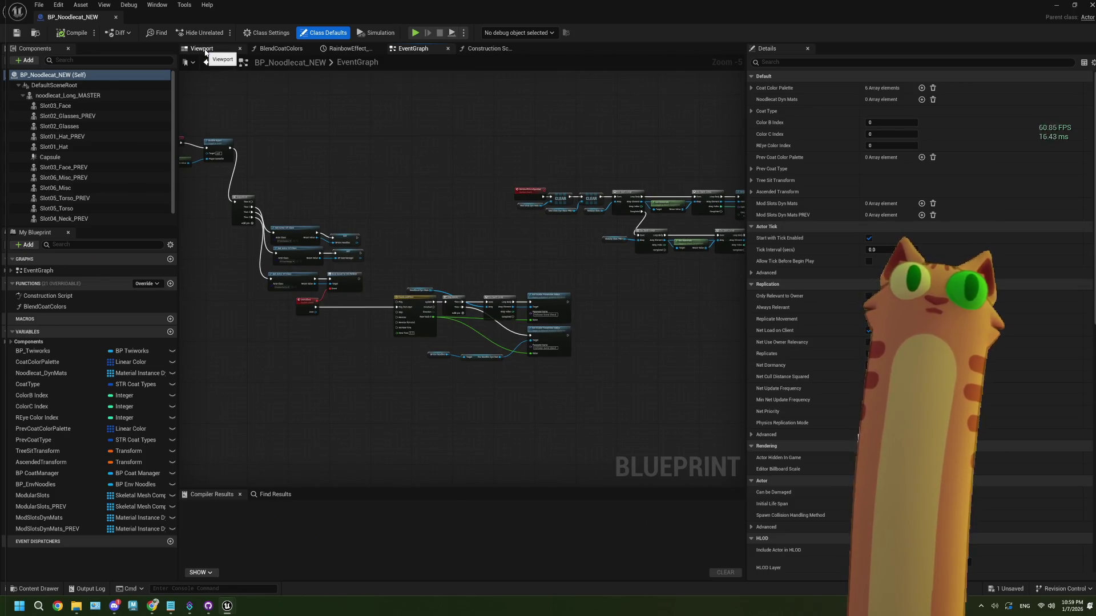
Show the noodle cat in the Blueprint Viewport and dock the editor on the right half of the screen
{"action": "left_click", "coordinate": [202, 48]}
{"action": "left_click_drag", "start_coordinate": [381, 156], "coordinate": [381, 126]}
{"action": "mouse_move", "coordinate": [493, 8]}
{"action": "left_mouse_down"}
{"action": "mouse_move", "coordinate": [934, 217]}
{"action": "mouse_move", "coordinate": [1095, 183]}
{"action": "left_mouse_up"}
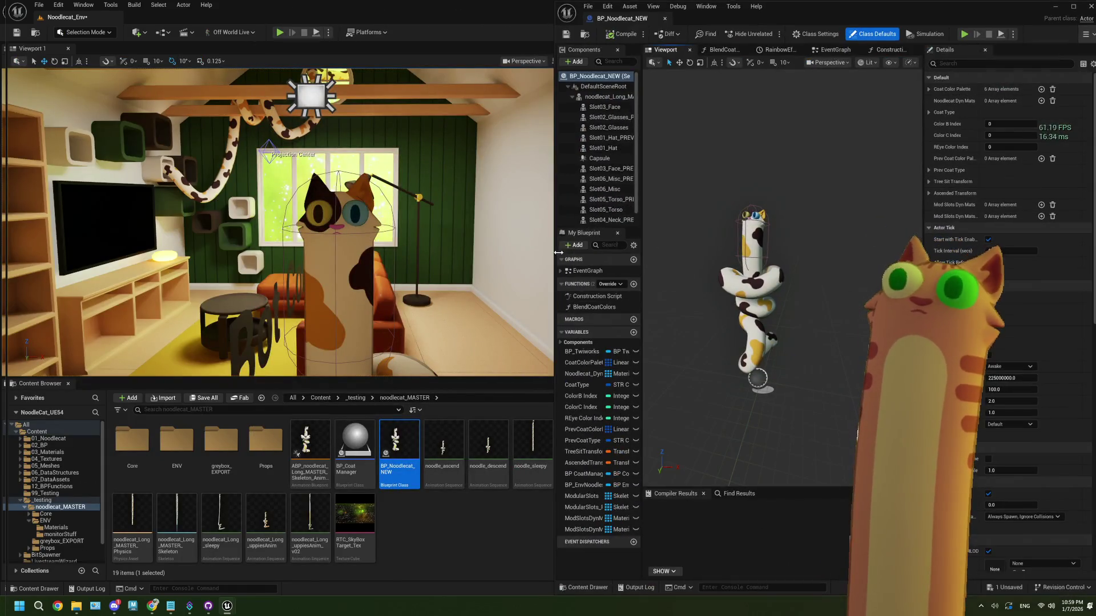
Widen the Blueprint editor and add a Rect Light component from the Add menu
{"action": "left_click_drag", "start_coordinate": [554, 162], "coordinate": [437, 162]}
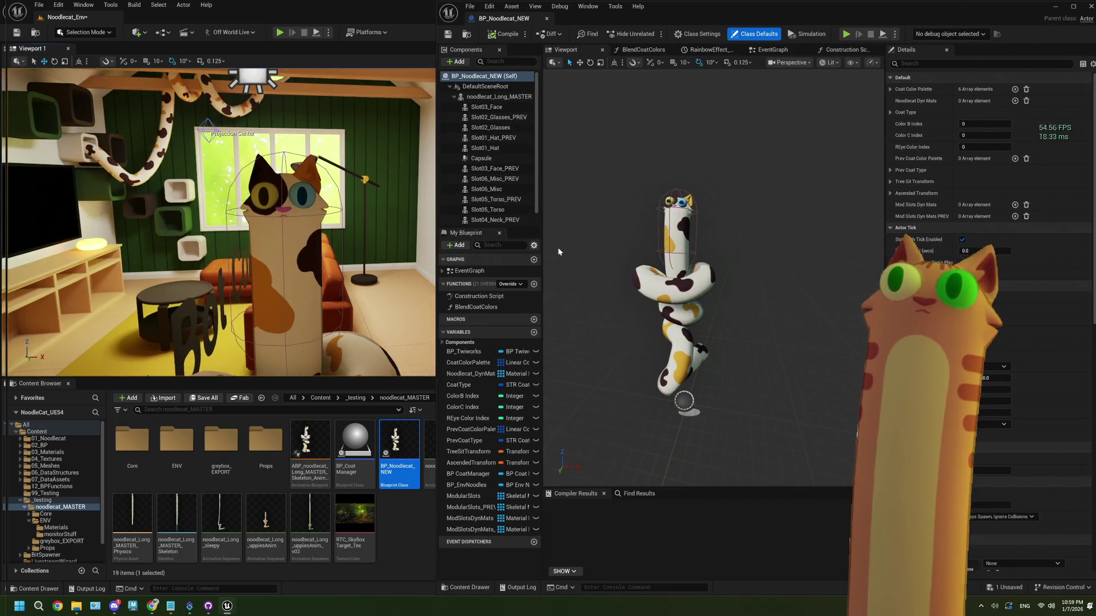
{"action": "left_click", "coordinate": [456, 61]}
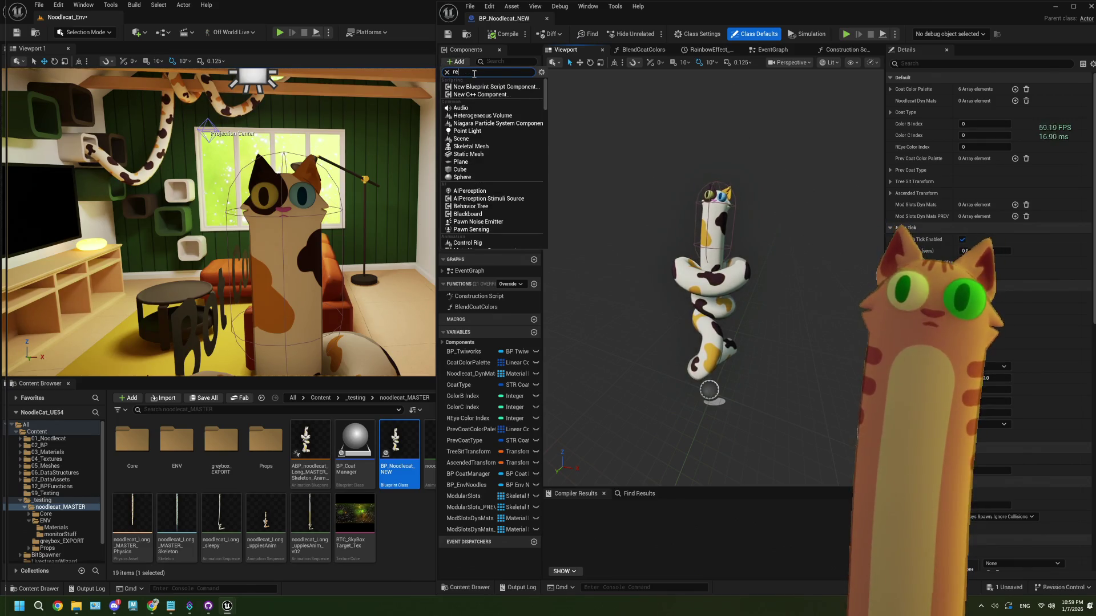
{"action": "type", "text": "ct"}
{"action": "key", "text": "Return"}
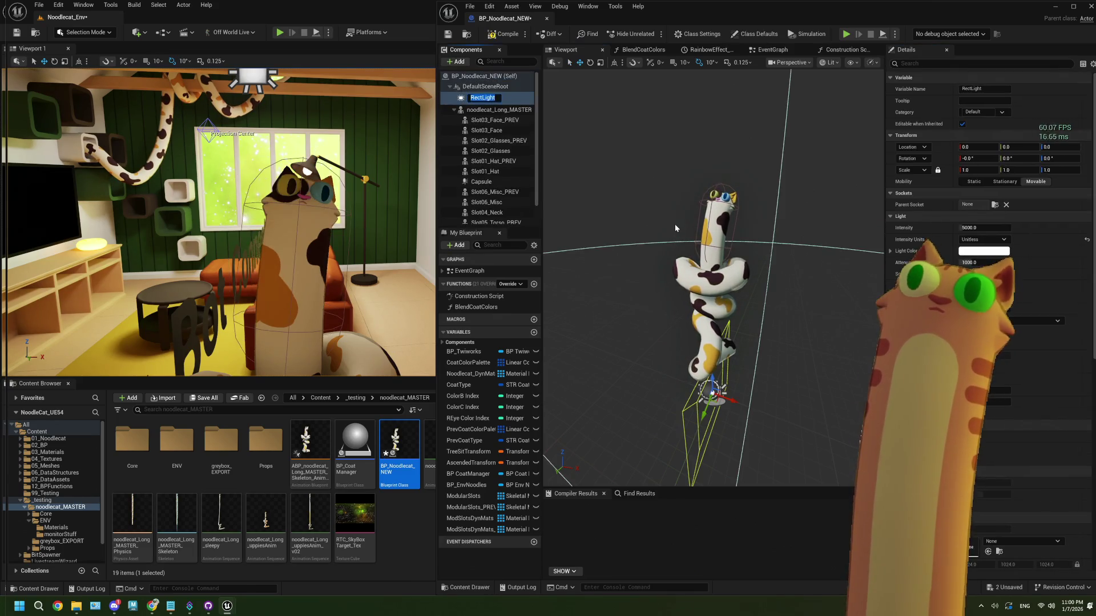
{"action": "left_click", "coordinate": [711, 366]}
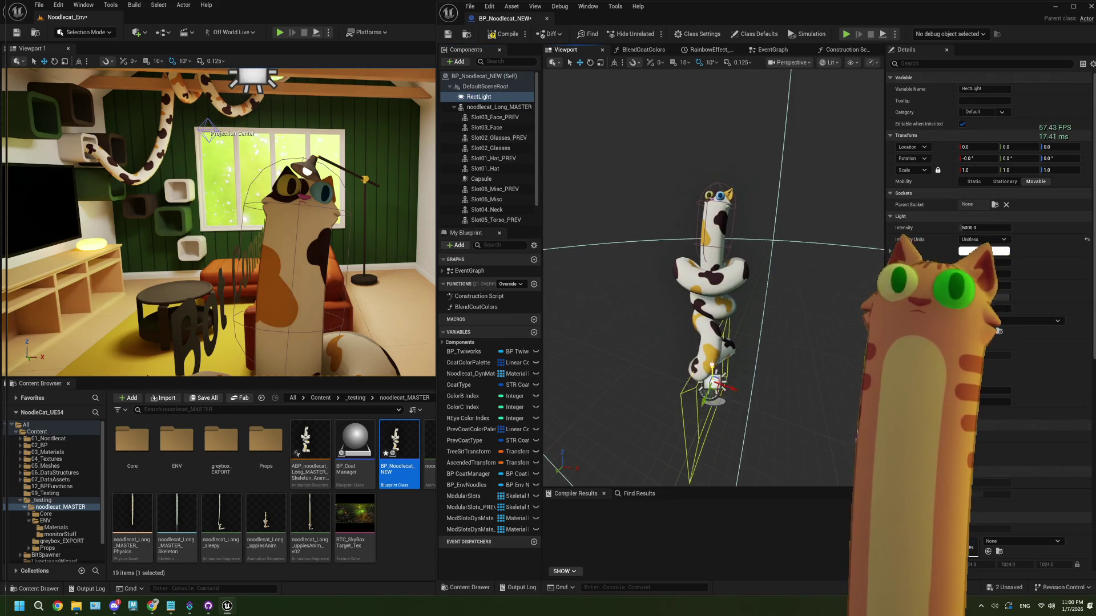
Raise the RectLight to the cat's head, undo its rotation, and parent it under noodlecat_Long_MASTER
{"action": "left_click_drag", "start_coordinate": [712, 371], "coordinate": [696, 201]}
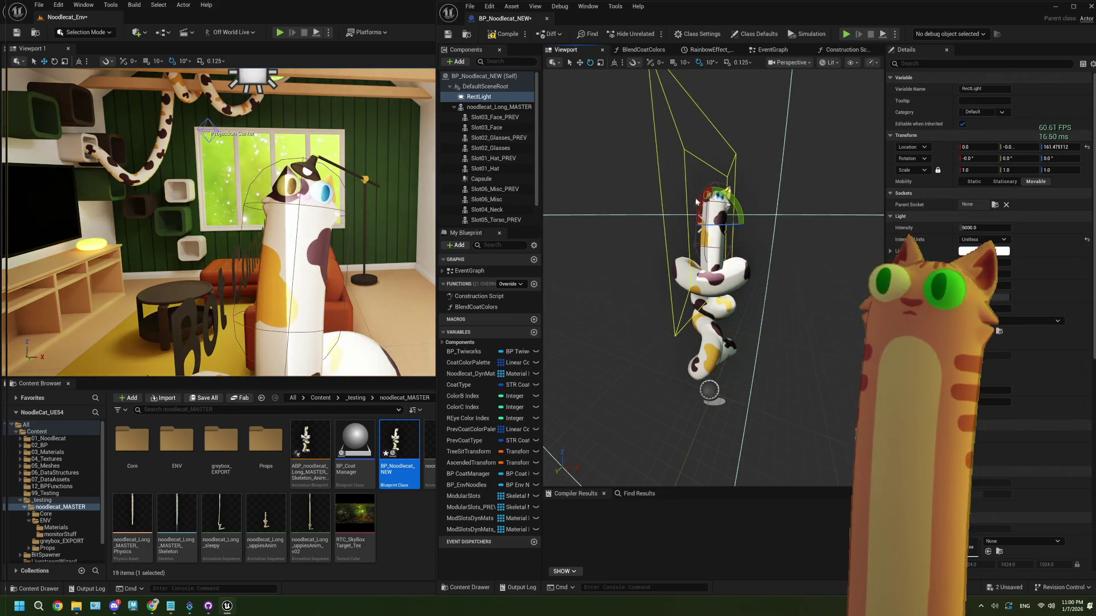
{"action": "mouse_move", "coordinate": [701, 222]}
{"action": "left_mouse_down"}
{"action": "mouse_move", "coordinate": [793, 299]}
{"action": "mouse_move", "coordinate": [782, 291]}
{"action": "left_mouse_up"}
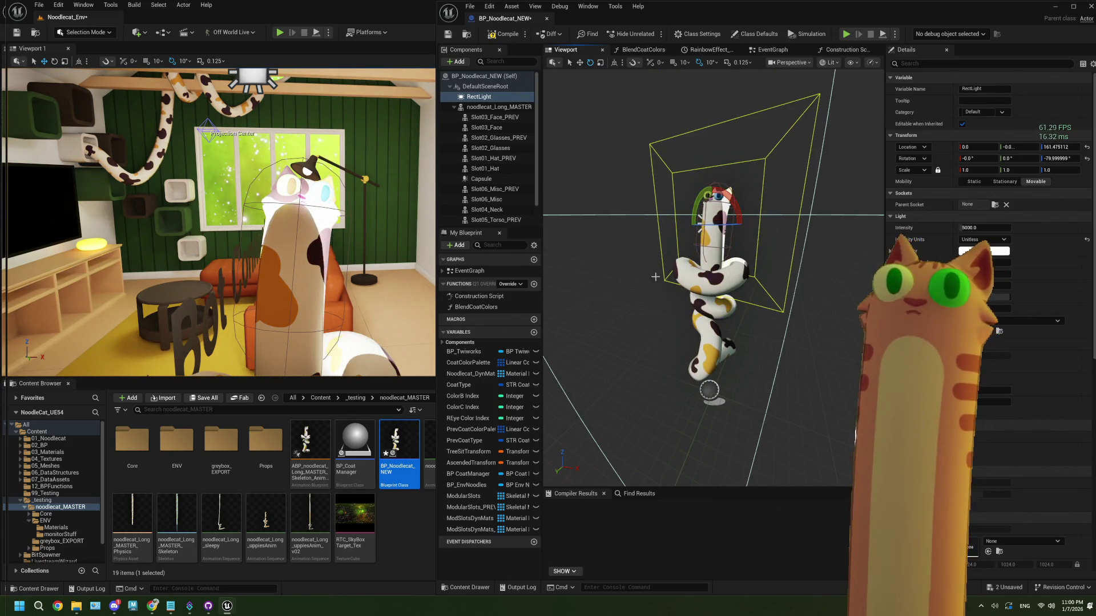
{"action": "scroll", "coordinate": [855, 437], "scroll_direction": "down", "scroll_amount": 8}
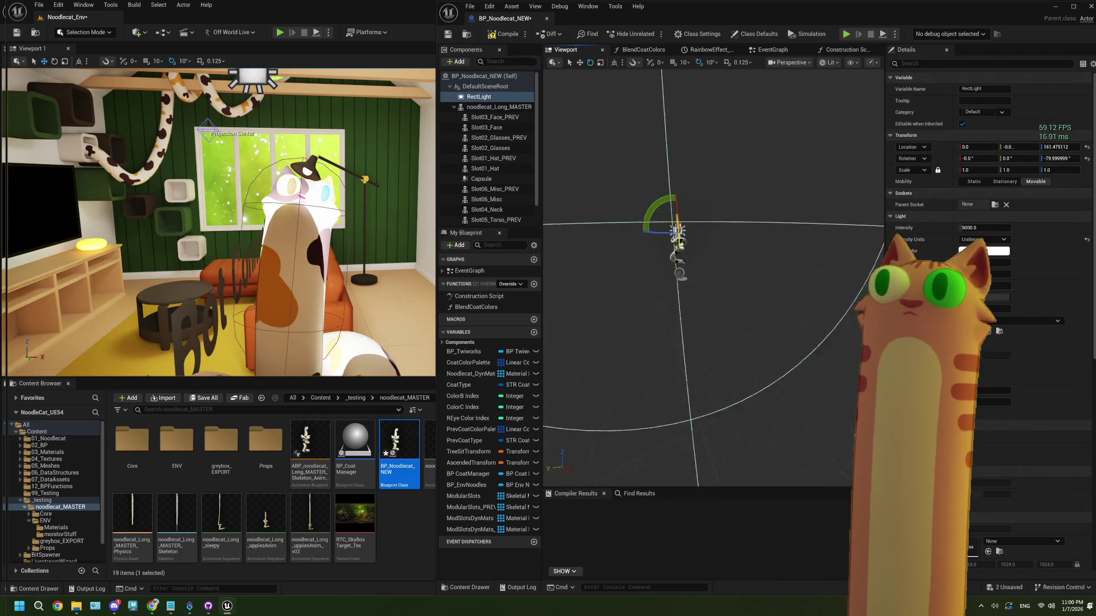
{"action": "scroll", "coordinate": [855, 437], "scroll_direction": "up", "scroll_amount": 2}
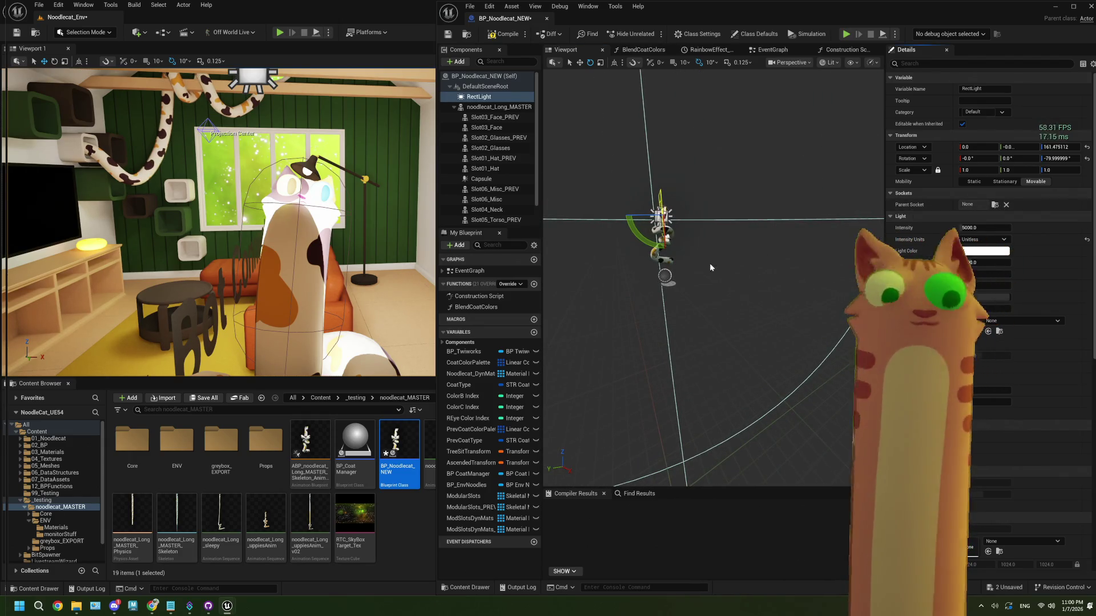
{"action": "key", "text": "ctrl+z"}
{"action": "key", "text": "ctrl+z"}
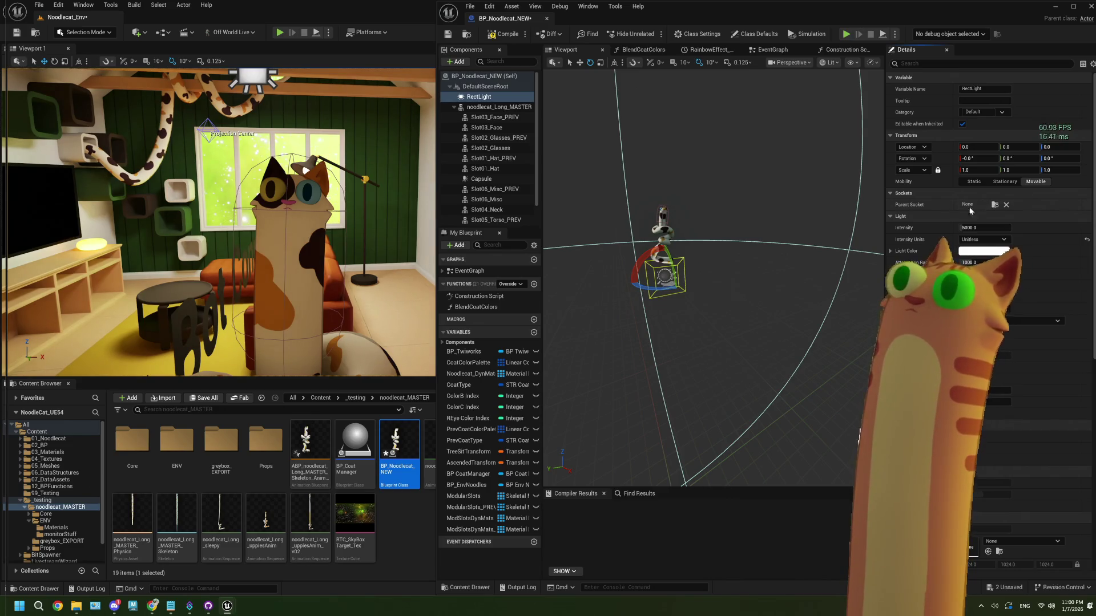
{"action": "left_click_drag", "start_coordinate": [479, 97], "coordinate": [495, 110]}
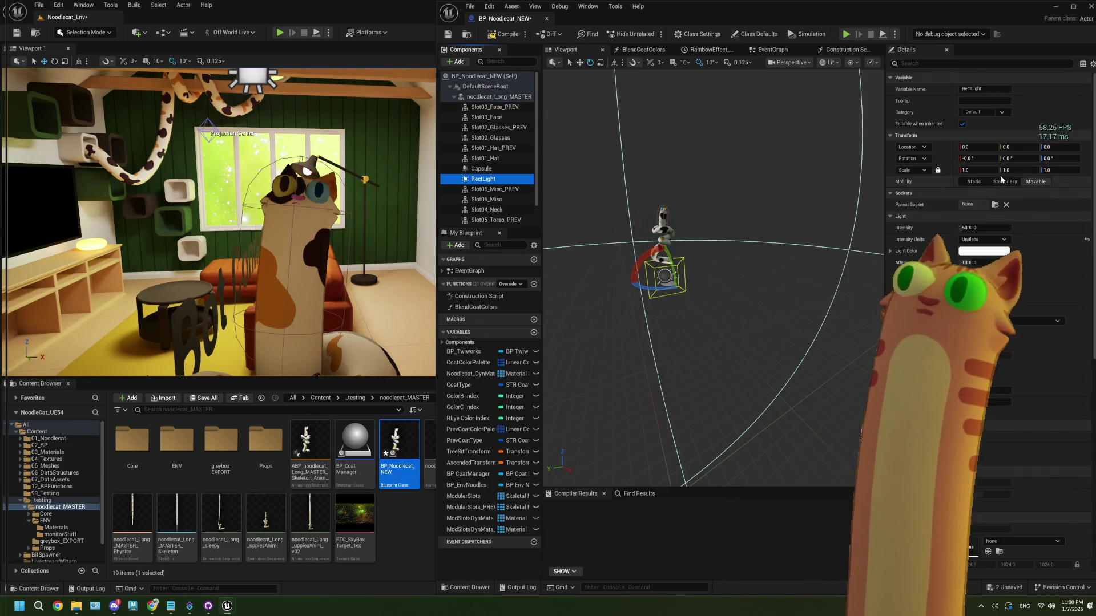
Set the RectLight's Parent Socket to noodlecat_root after briefly trying noodlecat_body01
{"action": "left_click", "coordinate": [994, 205]}
{"action": "scroll", "coordinate": [1042, 363], "scroll_direction": "down", "scroll_amount": 1}
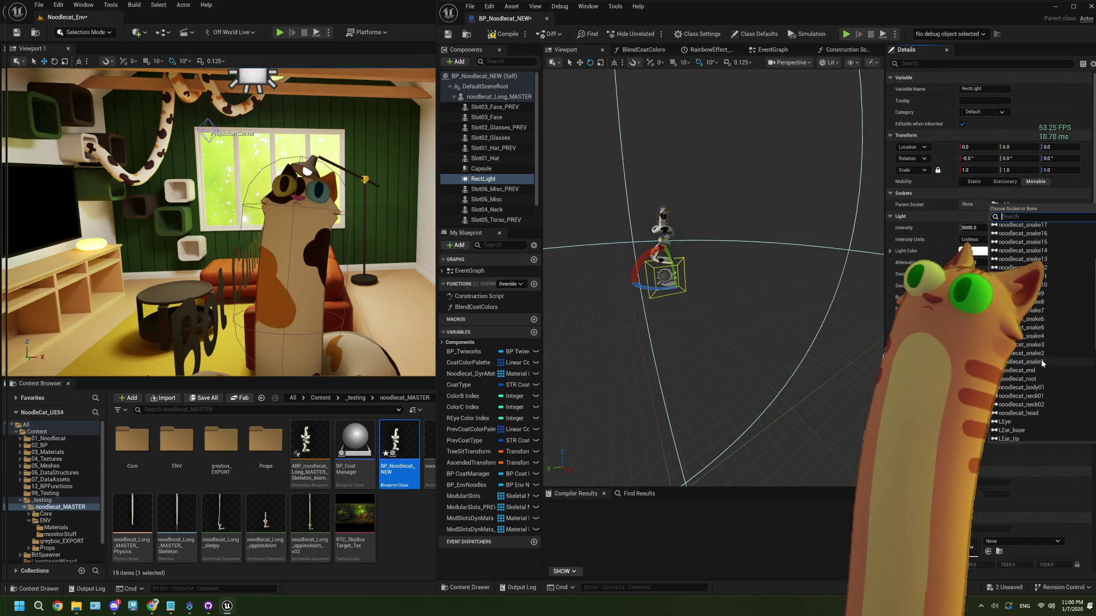
{"action": "left_click", "coordinate": [1022, 388]}
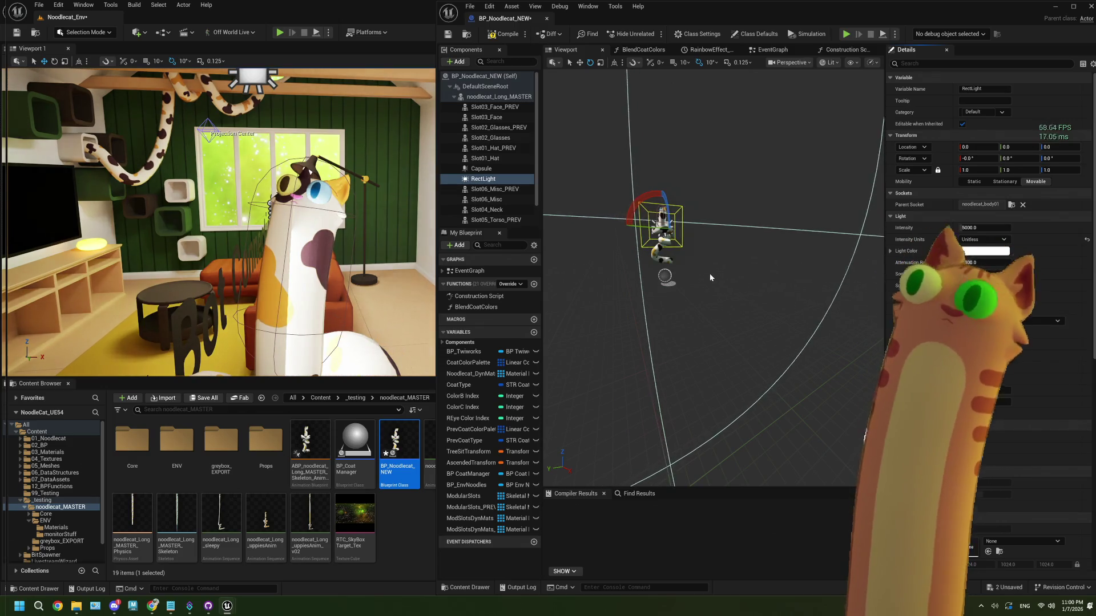
{"action": "left_click", "coordinate": [1010, 204]}
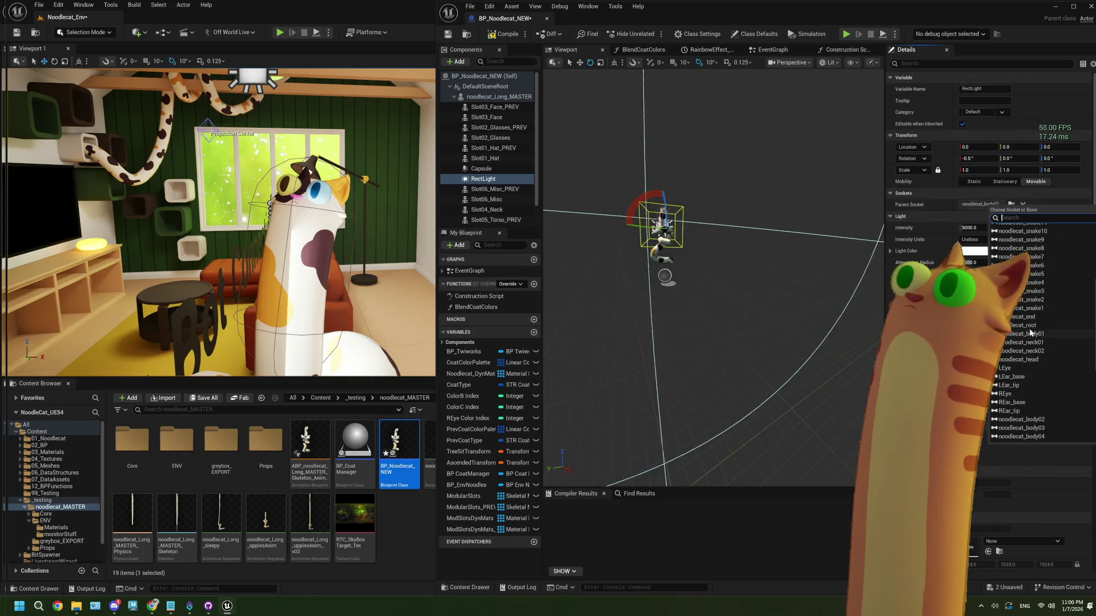
{"action": "left_click", "coordinate": [1029, 326]}
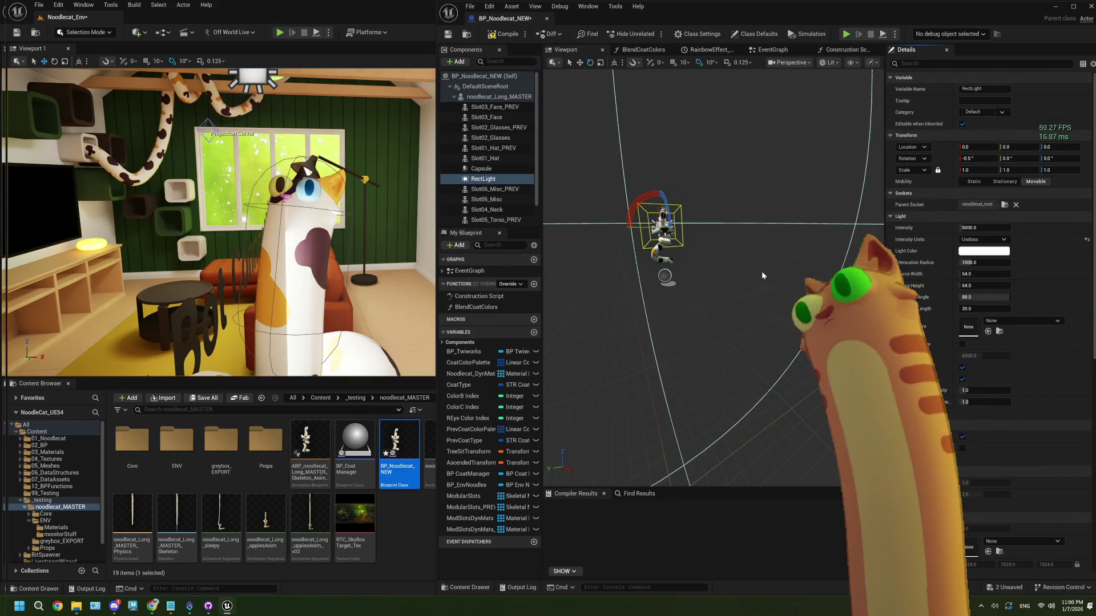
{"action": "mouse_move", "coordinate": [703, 250]}
{"action": "left_mouse_down"}
{"action": "mouse_move", "coordinate": [645, 252]}
{"action": "mouse_move", "coordinate": [702, 258]}
{"action": "left_mouse_up"}
Rotate the RectLight sideways and move it out along X and Y beside the cat's head
{"action": "mouse_move", "coordinate": [684, 299]}
{"action": "left_mouse_down"}
{"action": "mouse_move", "coordinate": [734, 399]}
{"action": "mouse_move", "coordinate": [791, 402]}
{"action": "mouse_move", "coordinate": [771, 402]}
{"action": "left_mouse_up"}
{"action": "mouse_move", "coordinate": [718, 289]}
{"action": "left_mouse_down"}
{"action": "mouse_move", "coordinate": [656, 291]}
{"action": "mouse_move", "coordinate": [663, 284]}
{"action": "left_mouse_up"}
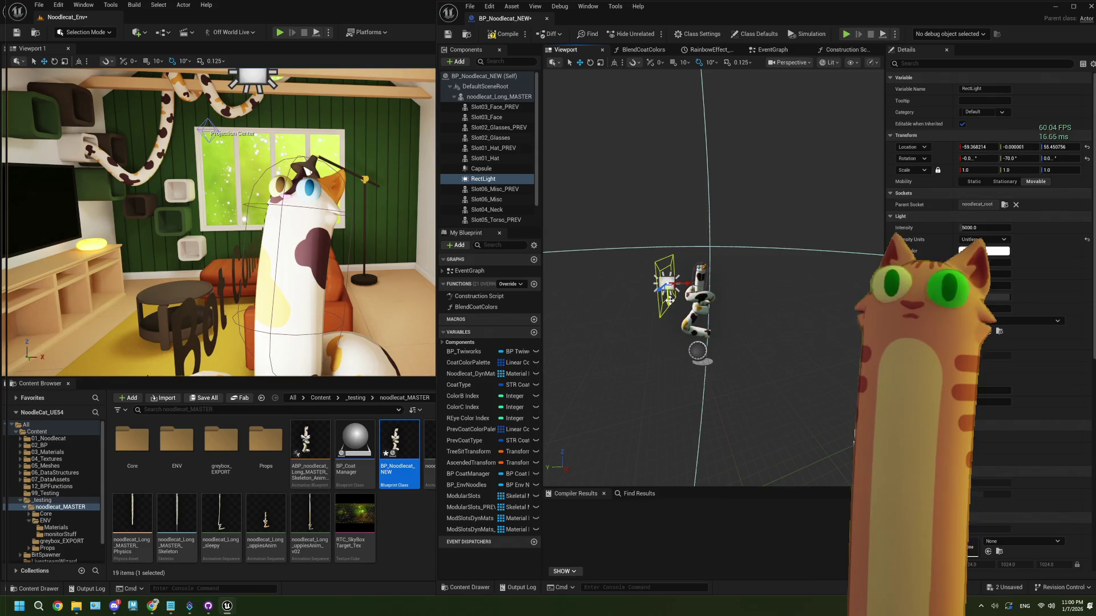
{"action": "left_click_drag", "start_coordinate": [736, 387], "coordinate": [735, 373]}
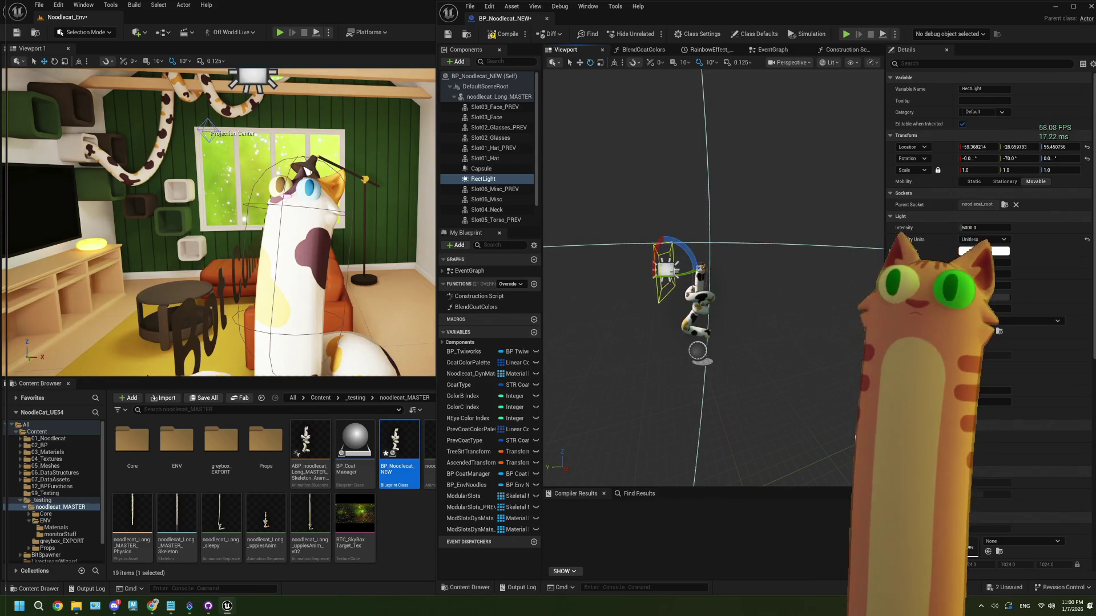
{"action": "left_click_drag", "start_coordinate": [700, 268], "coordinate": [698, 283]}
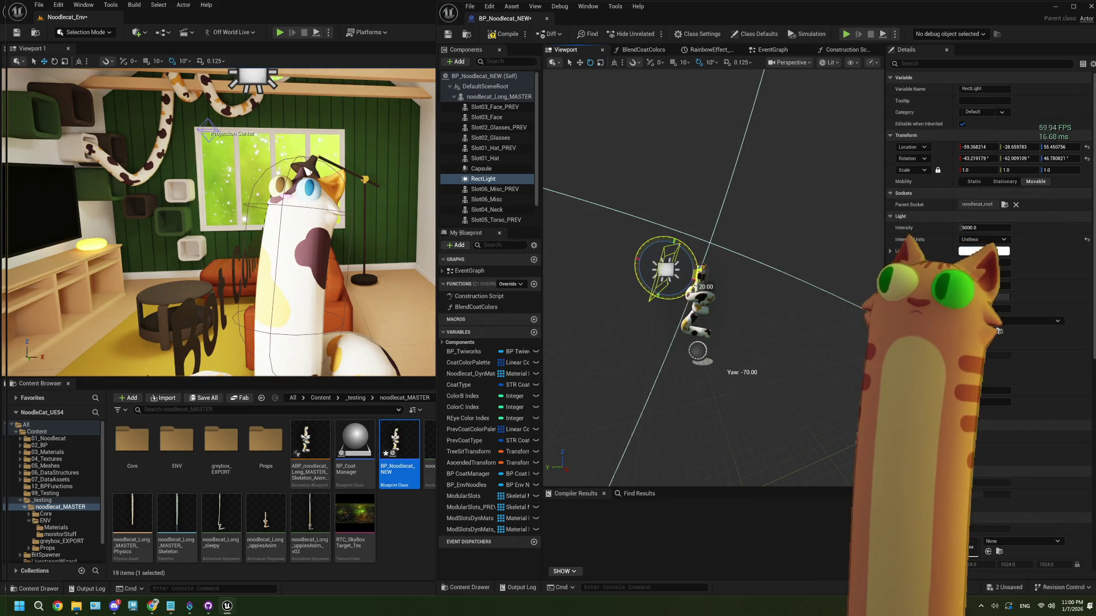
{"action": "key", "text": "ctrl+z"}
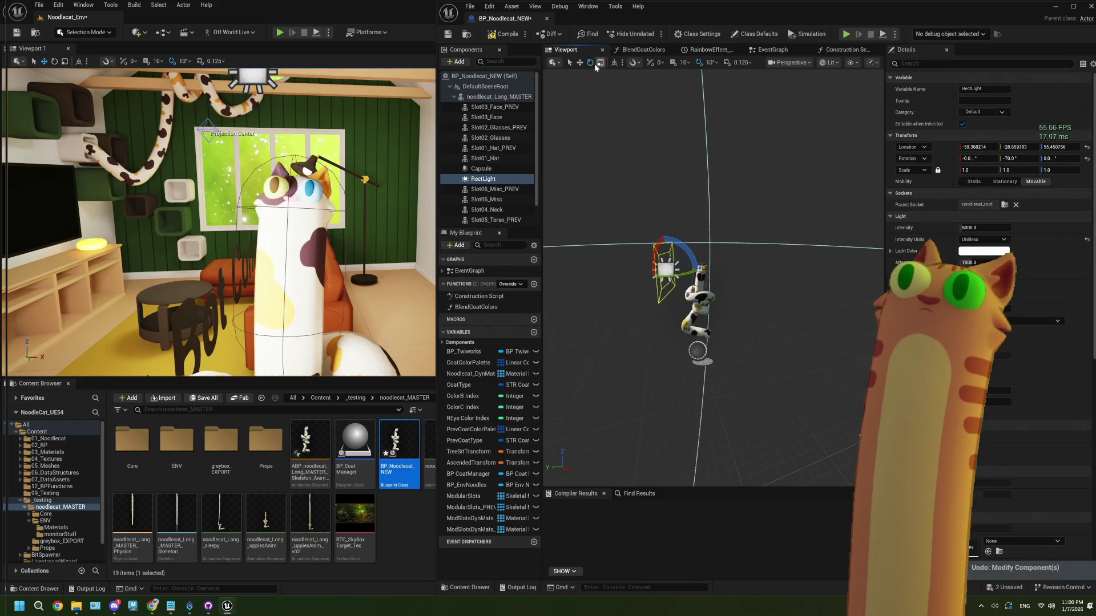
Tilt the light down toward the cat's face and drag its Intensity from 5000 to about 267
{"action": "left_click", "coordinate": [622, 64]}
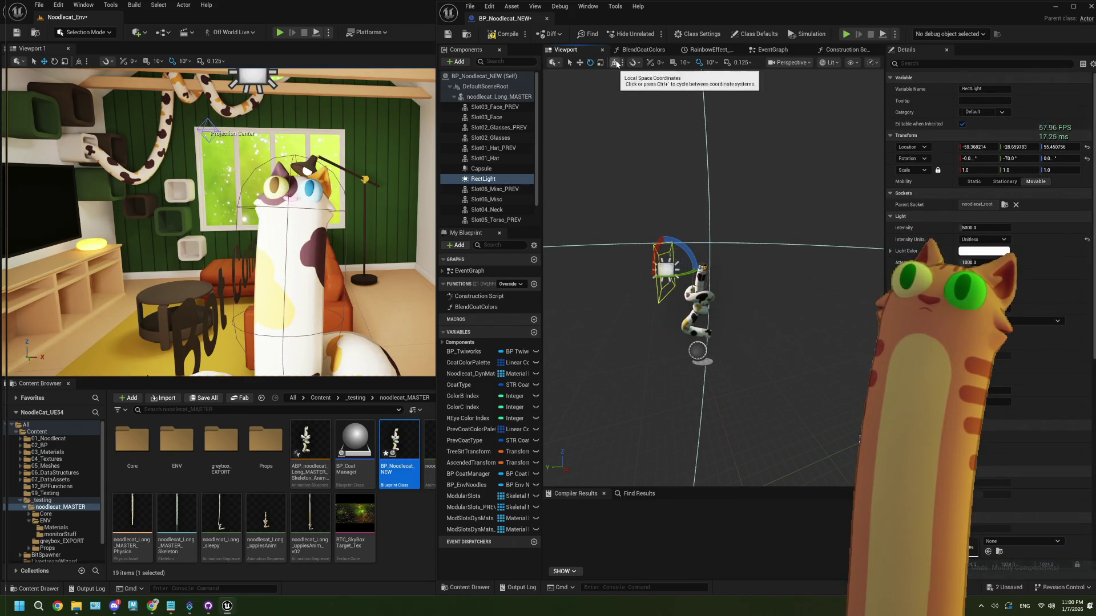
{"action": "scroll", "coordinate": [685, 265], "scroll_direction": "up", "scroll_amount": 5}
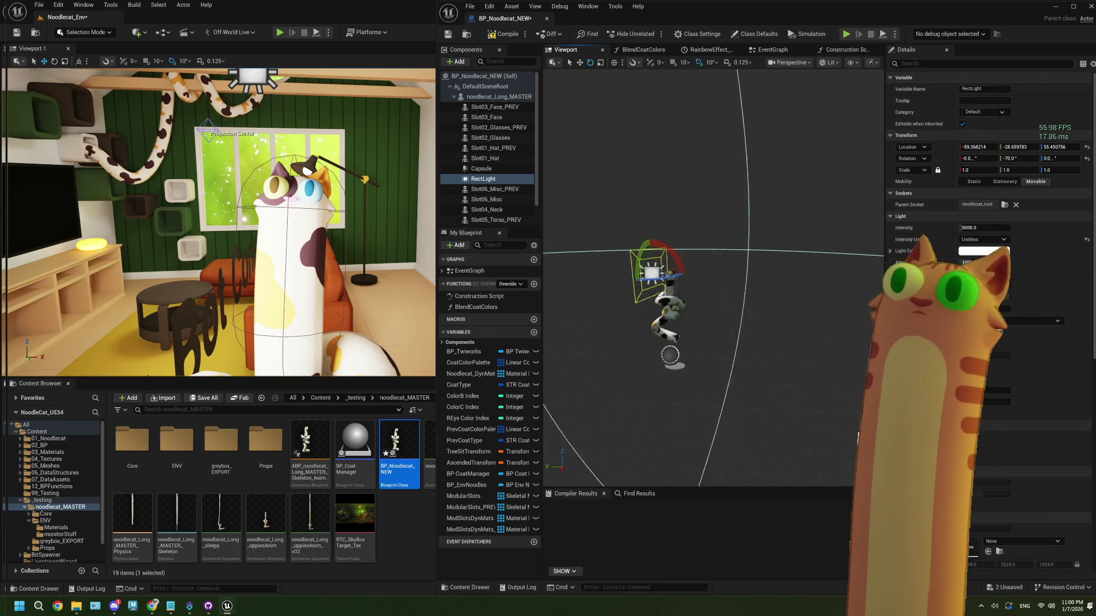
{"action": "key", "text": "f"}
{"action": "scroll", "coordinate": [692, 261], "scroll_direction": "down", "scroll_amount": 3}
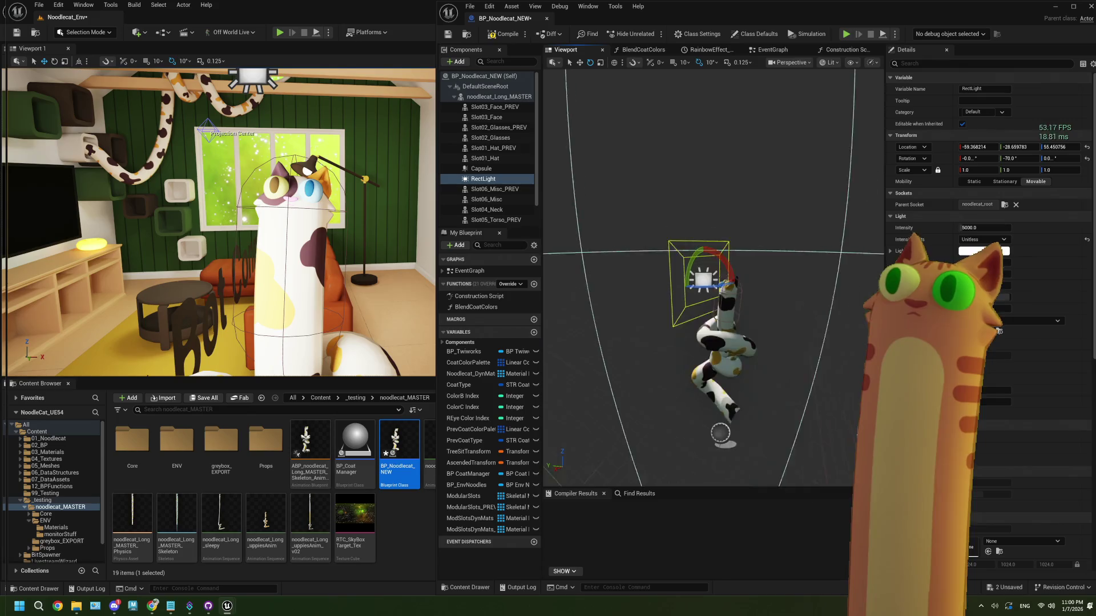
{"action": "left_click", "coordinate": [614, 62]}
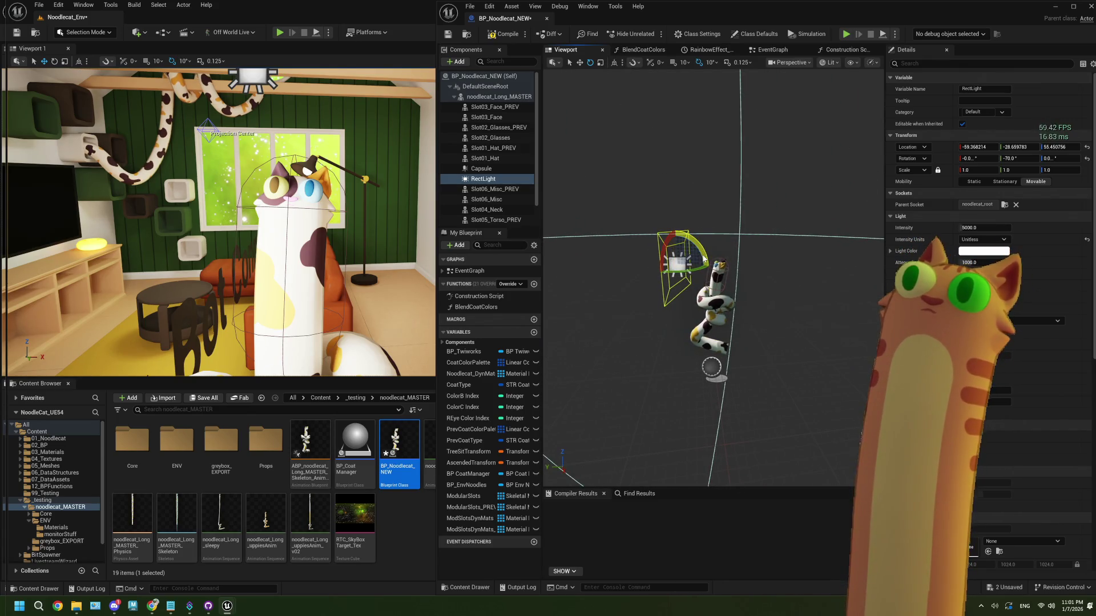
{"action": "left_click_drag", "start_coordinate": [707, 266], "coordinate": [710, 278]}
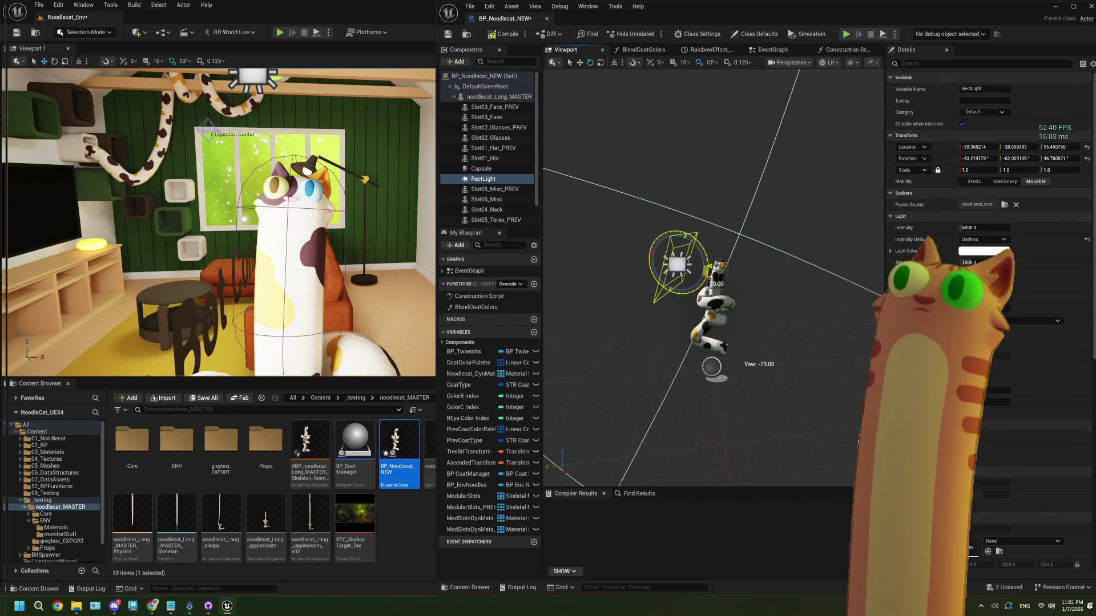
{"action": "mouse_move", "coordinate": [975, 229]}
{"action": "left_mouse_down"}
{"action": "mouse_move", "coordinate": [941, 229]}
{"action": "mouse_move", "coordinate": [970, 229]}
{"action": "left_mouse_up"}
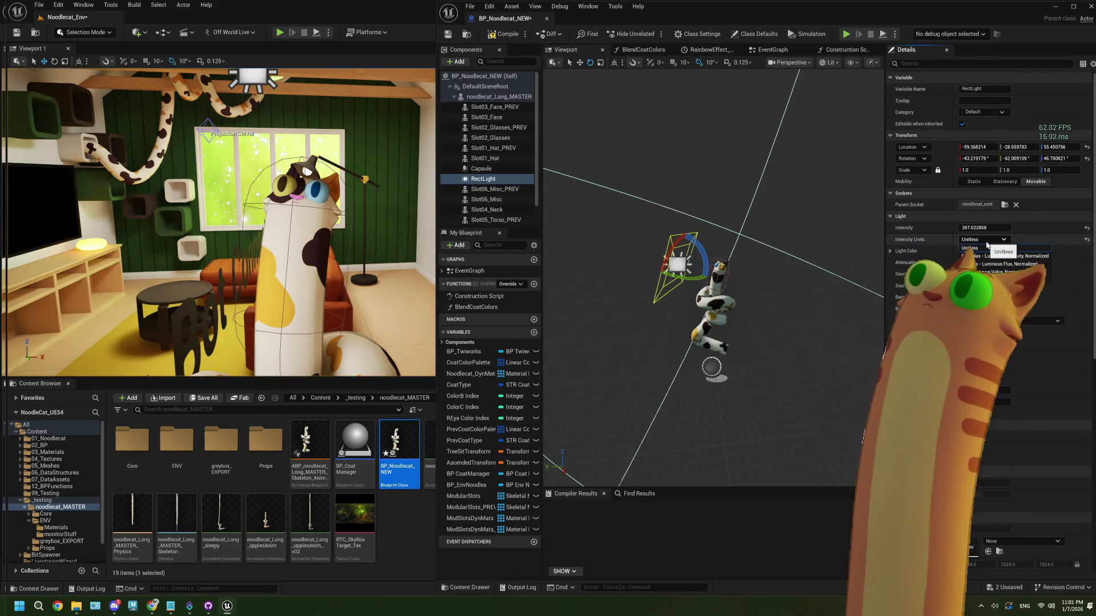
Switch the RectLight's Intensity Units to Candelas and set Intensity to 250
{"action": "left_click", "coordinate": [988, 259]}
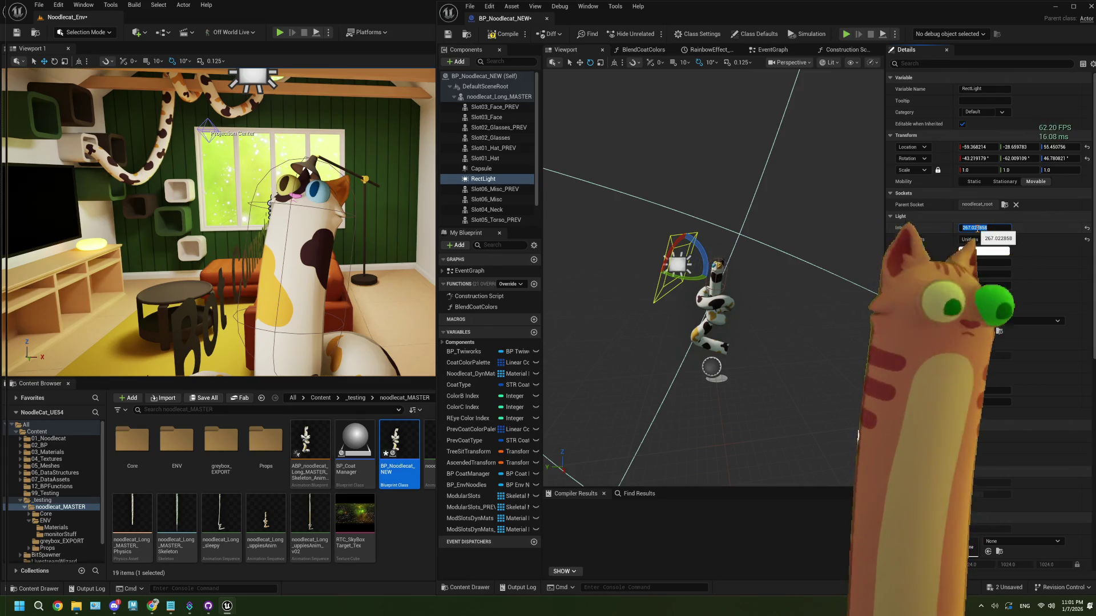
{"action": "left_click", "coordinate": [986, 228]}
{"action": "type", "text": "500"}
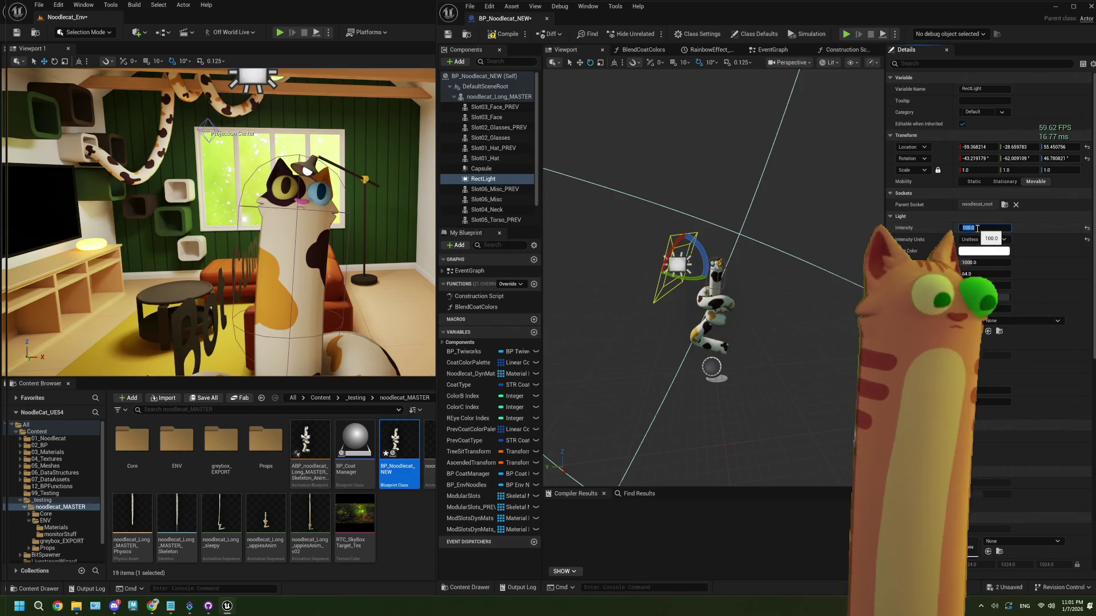
{"action": "type", "text": "250"}
{"action": "key", "text": "Return"}
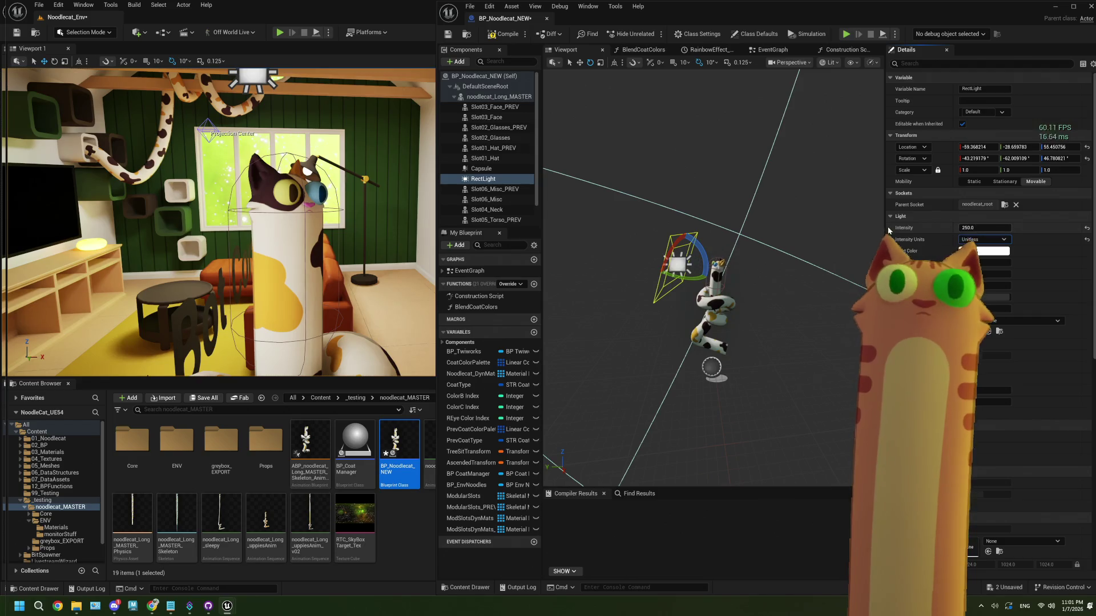
Move the light up in front of the cat's face, about X -54.7, Y -65.7, Z 42.7, keeping it white
{"action": "left_click_drag", "start_coordinate": [738, 339], "coordinate": [692, 345]}
{"action": "left_click", "coordinate": [651, 308]}
{"action": "left_click", "coordinate": [637, 285]}
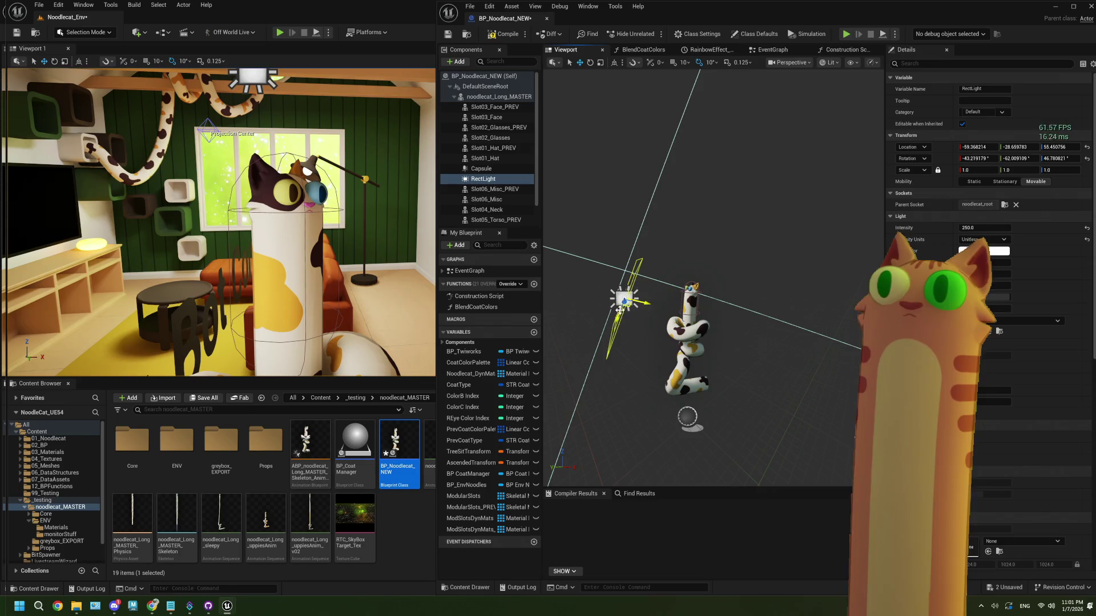
{"action": "mouse_move", "coordinate": [625, 299]}
{"action": "left_mouse_down"}
{"action": "mouse_move", "coordinate": [642, 268]}
{"action": "mouse_move", "coordinate": [637, 289]}
{"action": "left_mouse_up"}
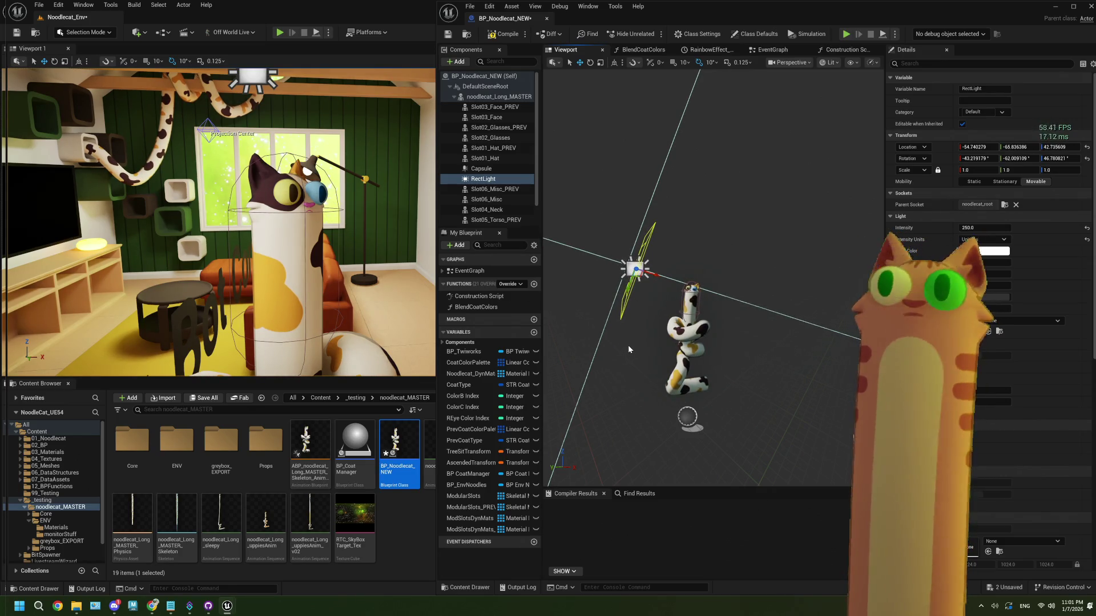
{"action": "left_click", "coordinate": [984, 251]}
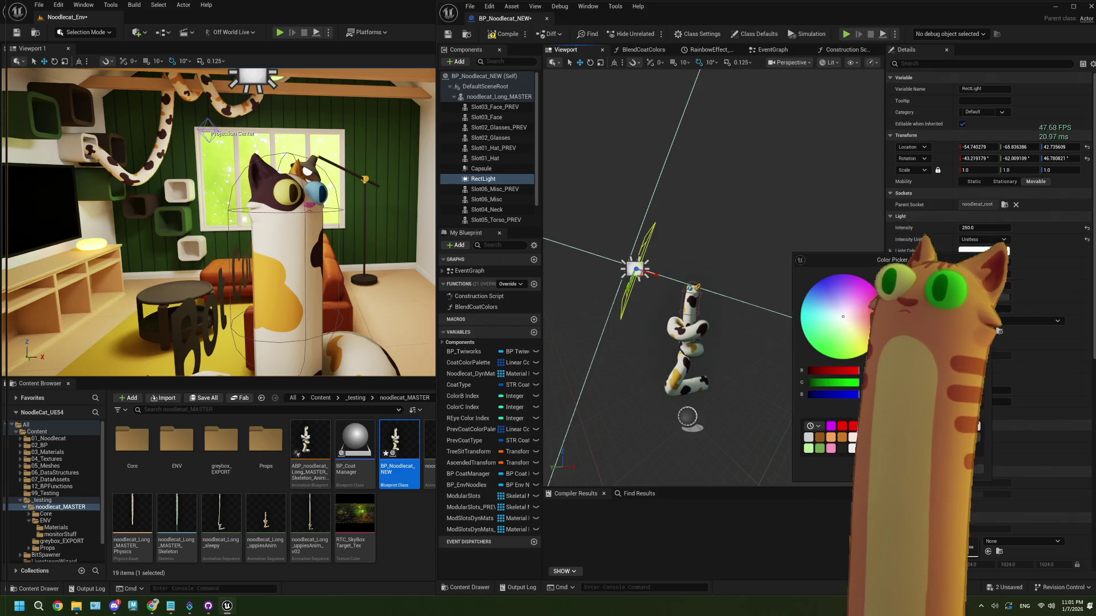
{"action": "key", "text": "Escape"}
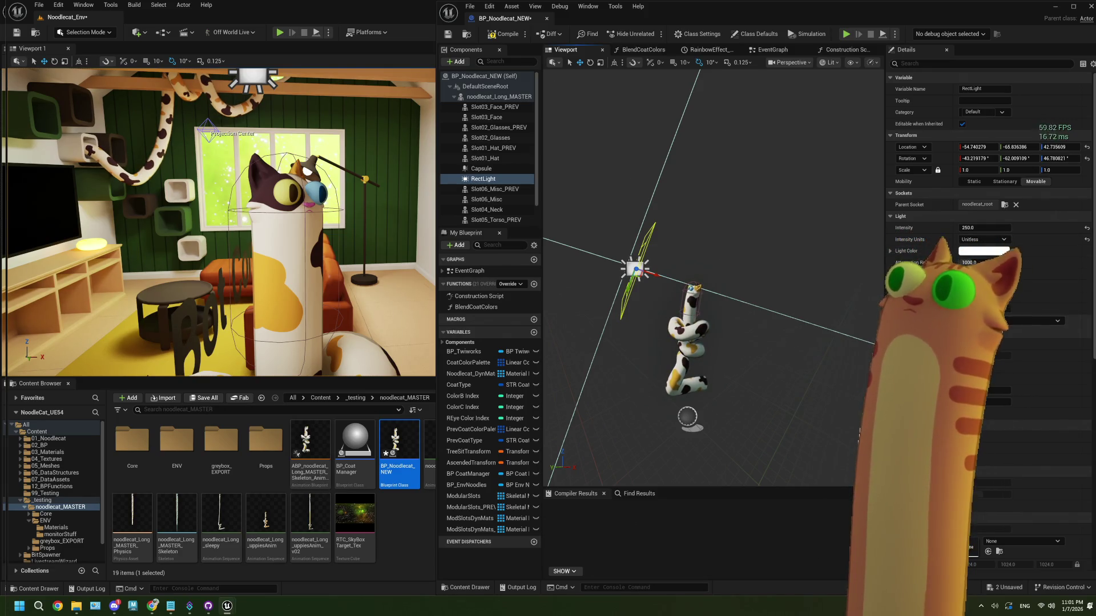